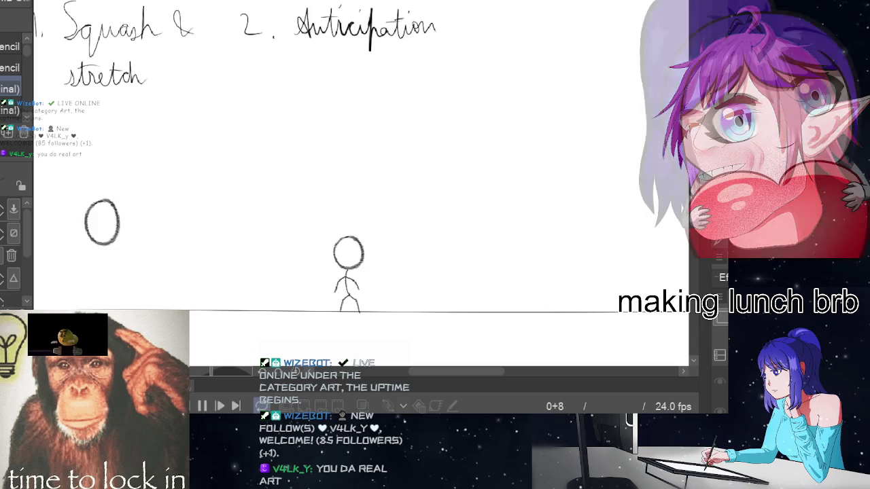
Step: Stop the bouncing-ball preview so the timeline rests on frame 1 of 24
key(space)
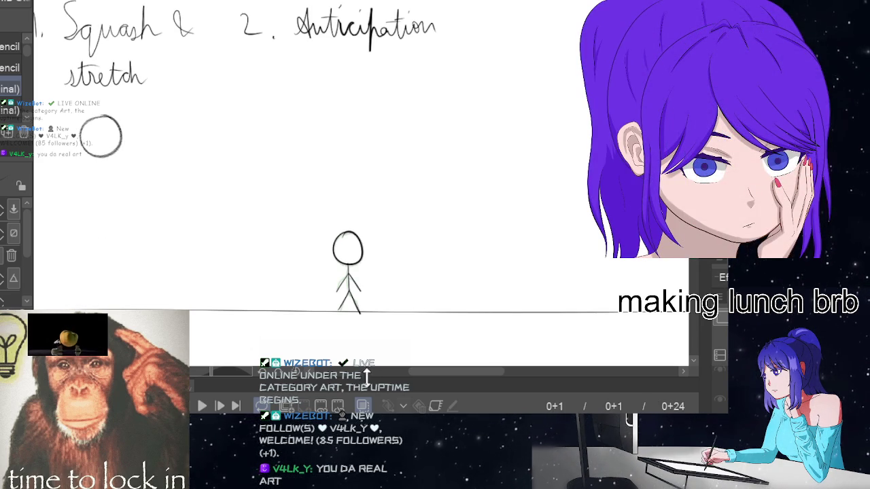
click(202, 406)
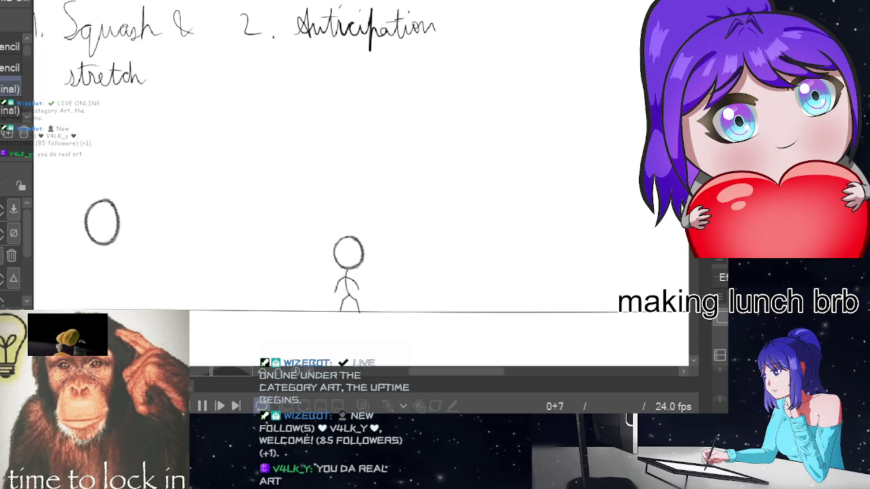
Step: Stop playback, shift the canvas left, and switch from pencil to the G-pen for inking
key(space)
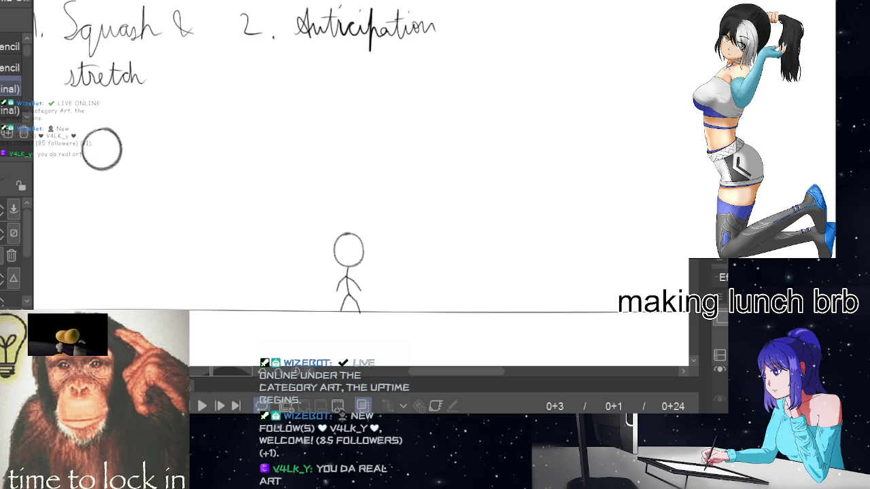
drag(478, 371, 517, 371)
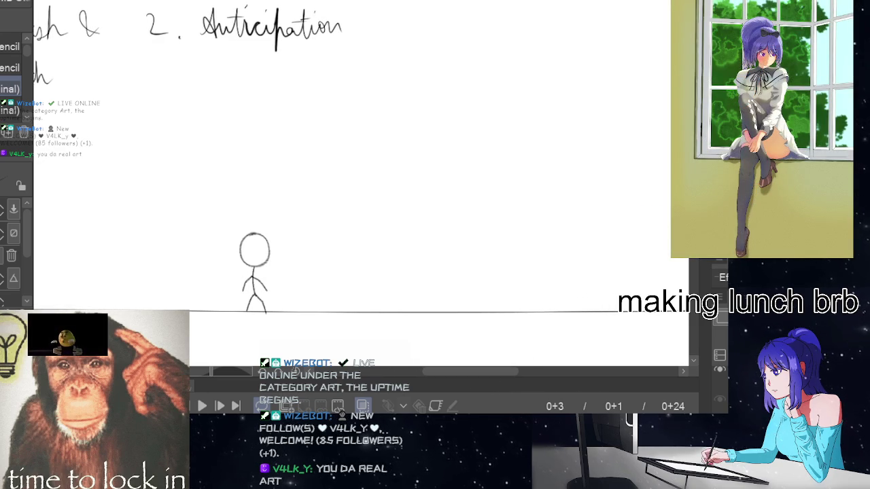
key(p)
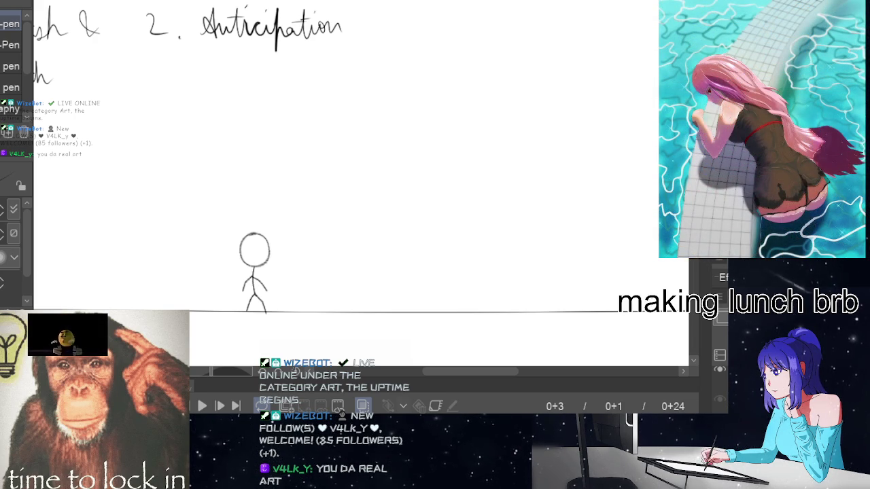
scroll(361, 170, up, 1)
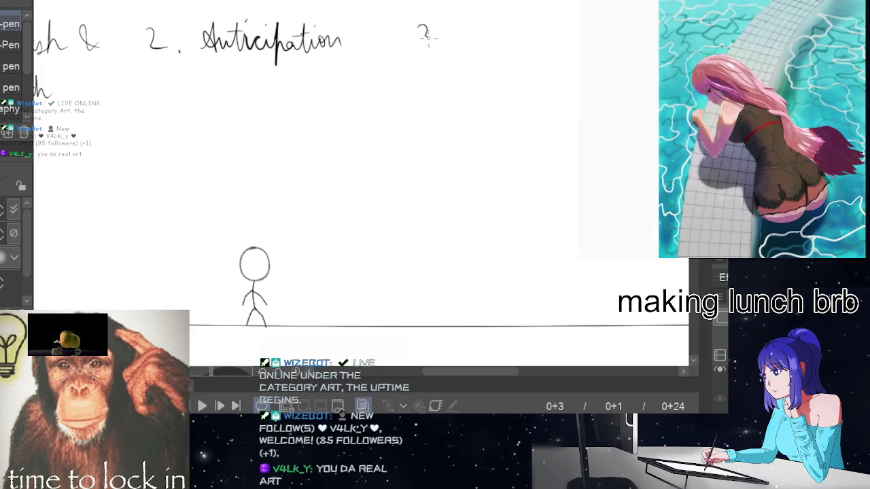
Step: Handwrite '3. Staging' with the G-pen to the right of '2. Anticipation'
drag(427, 38, 422, 48)
click(434, 47)
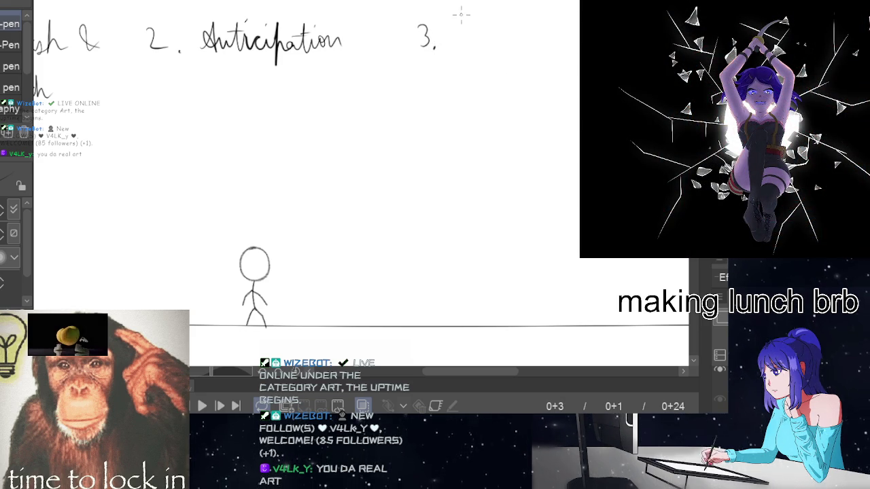
mouse_move(460, 49)
mouse_down()
mouse_move(474, 27)
mouse_move(486, 48)
mouse_move(560, 36)
mouse_up()
click(509, 30)
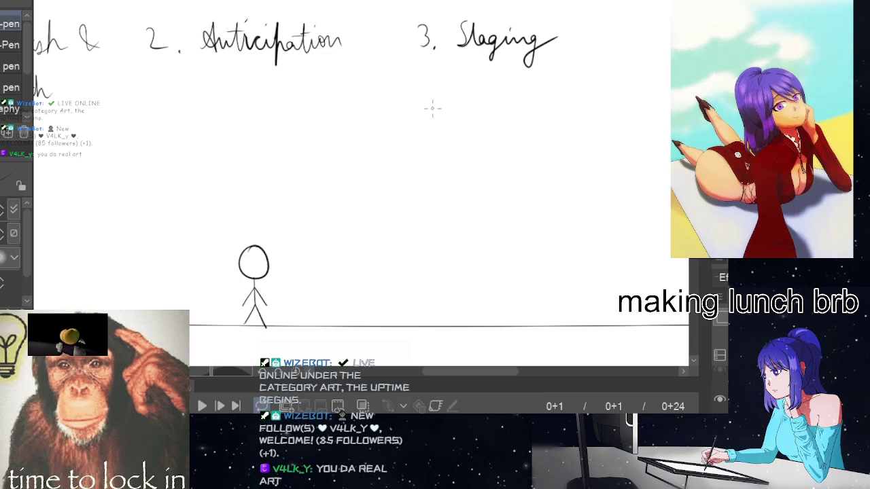
mouse_move(451, 372)
mouse_down()
mouse_move(543, 372)
mouse_move(424, 371)
mouse_move(485, 372)
mouse_up()
Step: Draw the box's left, top and right sides below the Staging heading
drag(241, 112, 244, 284)
mouse_move(241, 113)
mouse_down()
mouse_move(429, 107)
mouse_move(419, 256)
mouse_up()
key(ctrl+z)
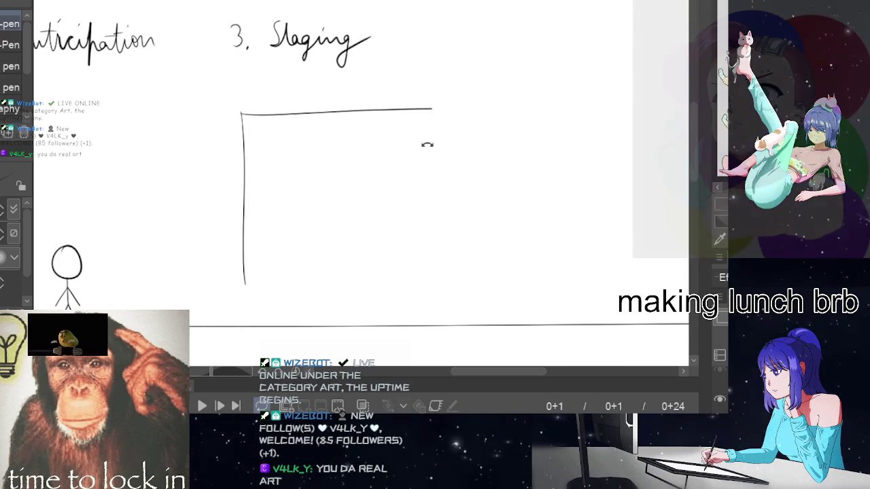
key(ctrl+z)
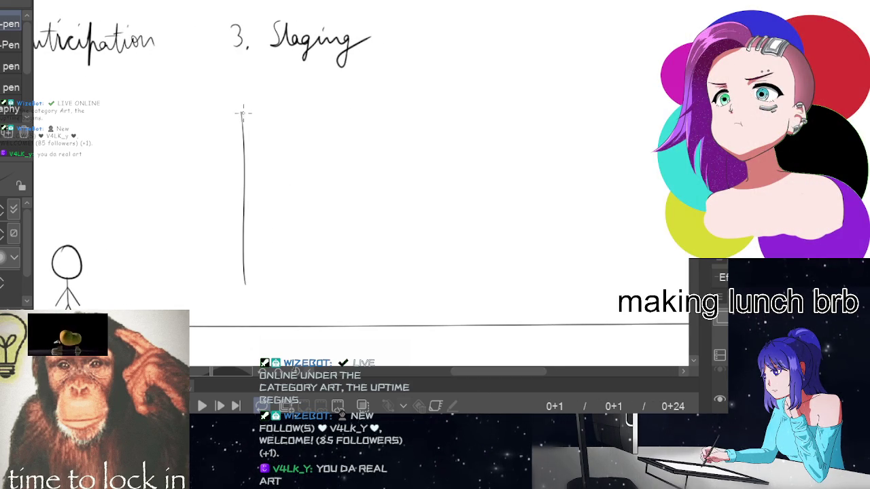
drag(242, 112, 367, 112)
key(ctrl+z)
mouse_move(241, 113)
mouse_down()
mouse_move(412, 115)
mouse_move(414, 285)
mouse_up()
key(ctrl+z)
drag(410, 115, 409, 282)
Step: Draw the box's bottom edge corner to corner and erase the lower-right overshoot
drag(284, 285, 407, 284)
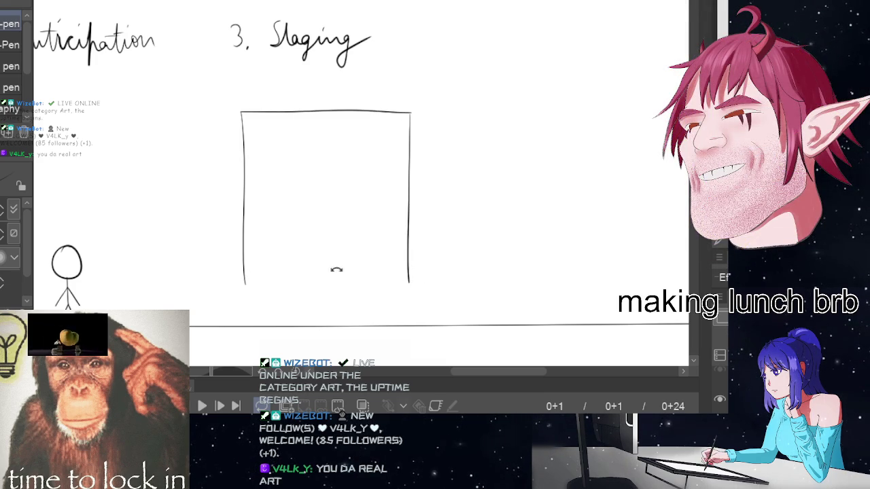
key(ctrl+z)
drag(249, 286, 407, 284)
key(ctrl+z)
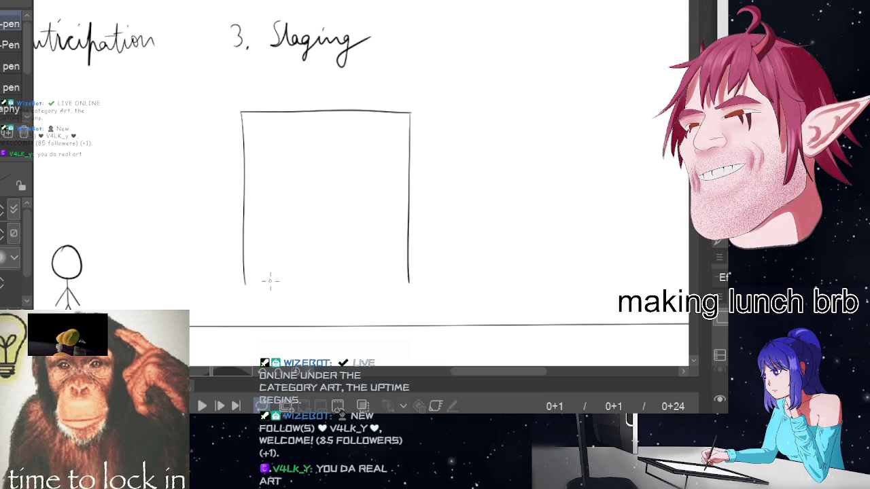
drag(246, 286, 401, 284)
key(ctrl+z)
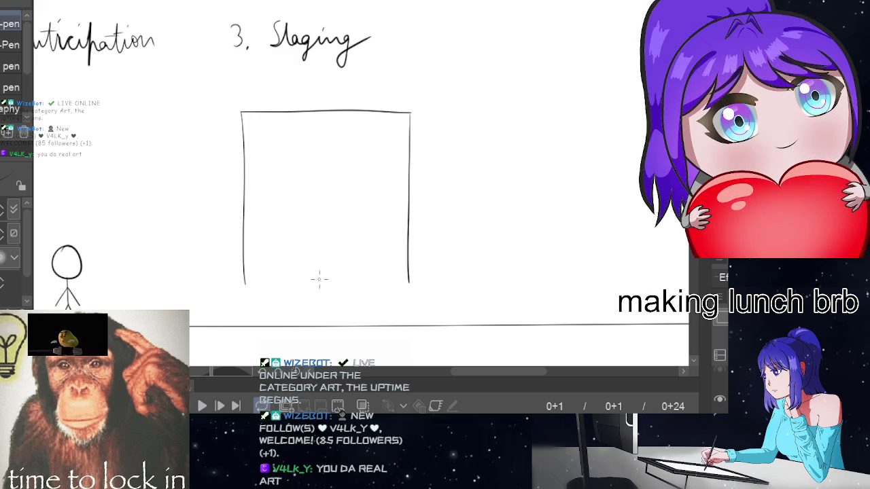
drag(246, 285, 408, 284)
key(ctrl+z)
drag(246, 285, 411, 284)
key(ctrl+z)
drag(245, 285, 410, 285)
key(ctrl+z)
drag(245, 285, 423, 289)
key(ctrl+z)
drag(245, 285, 424, 284)
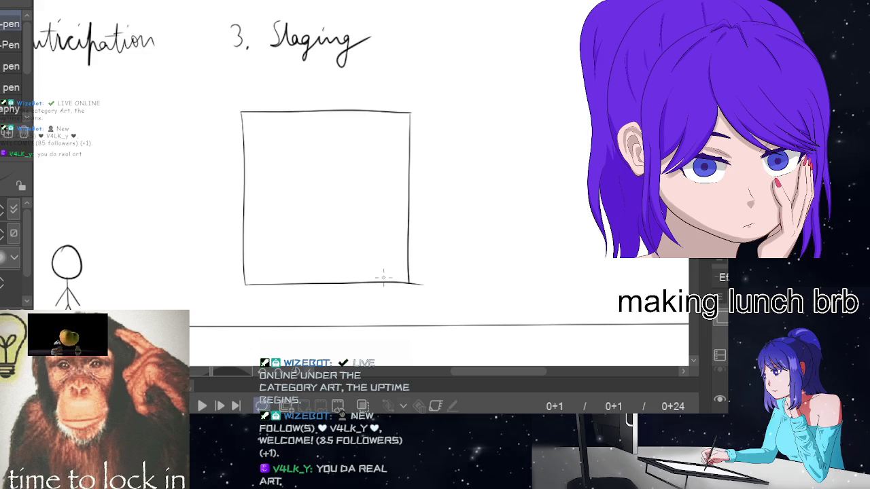
key(e)
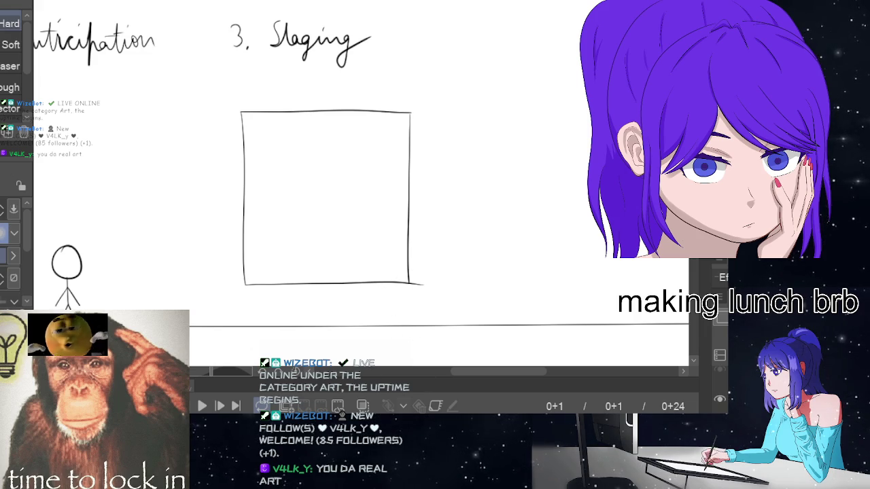
drag(422, 283, 416, 282)
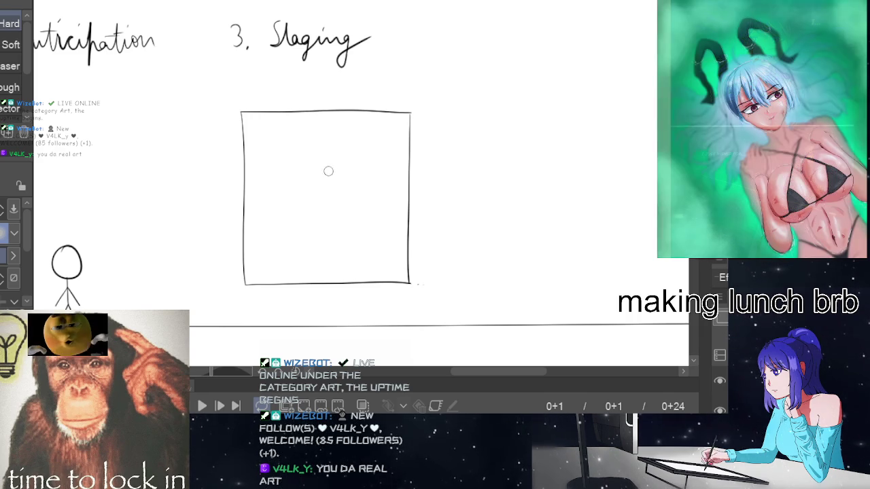
Step: Switch to the Pencil and try sketching a small head circle inside the frame
key(g)
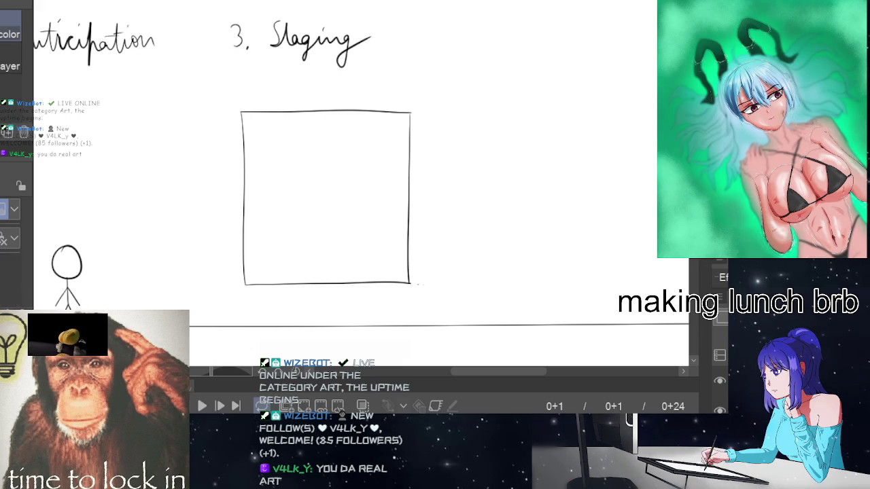
key(p)
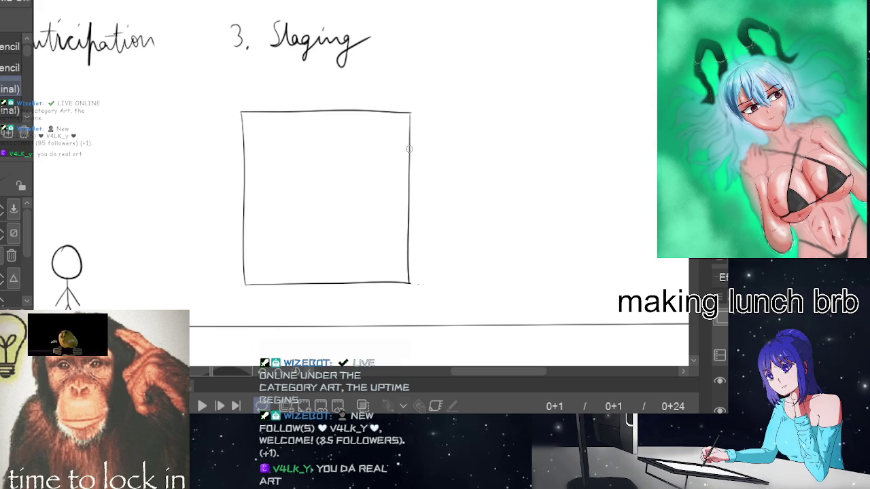
mouse_move(444, 372)
mouse_down()
mouse_move(476, 372)
mouse_move(486, 357)
mouse_up()
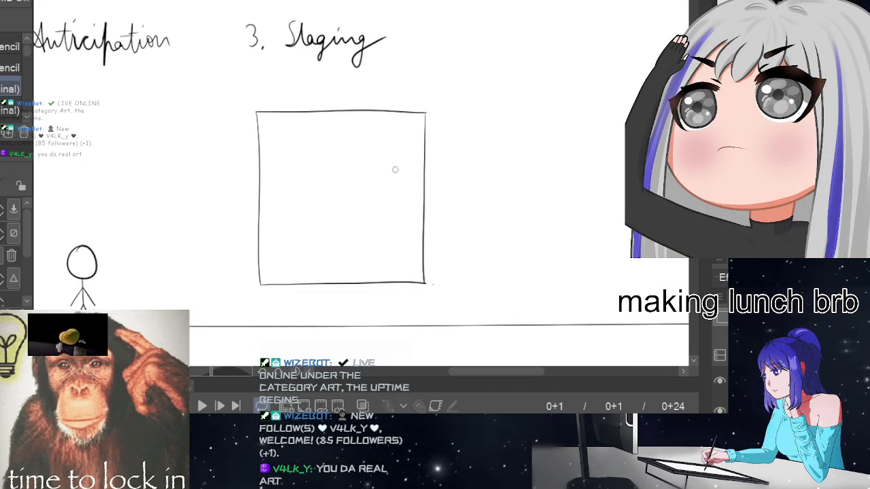
drag(398, 191, 390, 166)
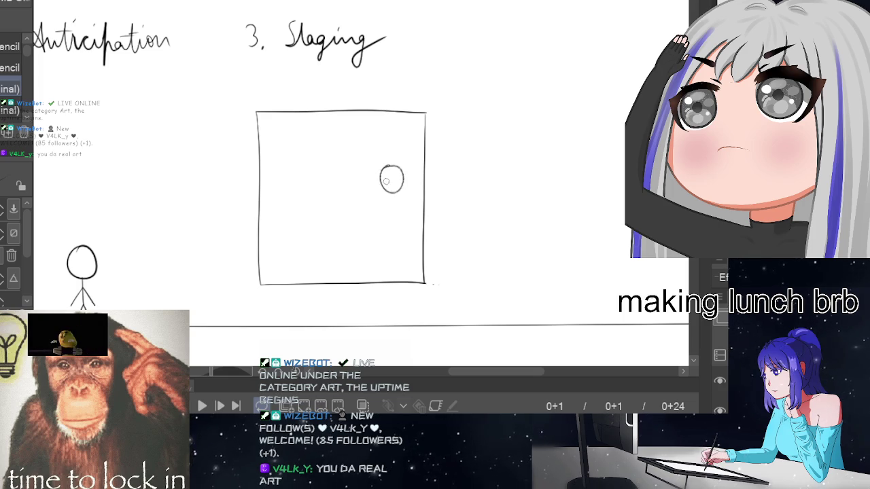
key(ctrl+z)
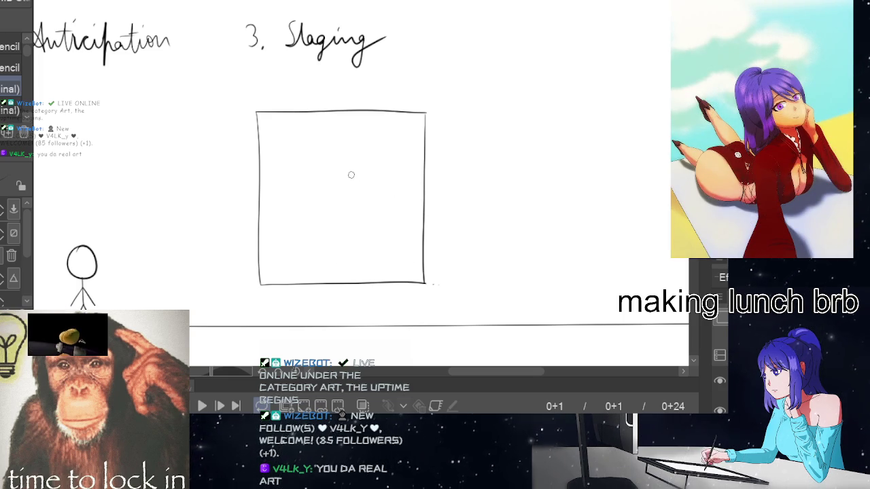
mouse_move(353, 166)
mouse_down()
mouse_move(344, 183)
mouse_move(354, 166)
mouse_move(340, 178)
mouse_move(361, 166)
mouse_move(362, 176)
mouse_move(359, 164)
mouse_up()
key(ctrl+z)
key(ctrl+z)
key(ctrl+z)
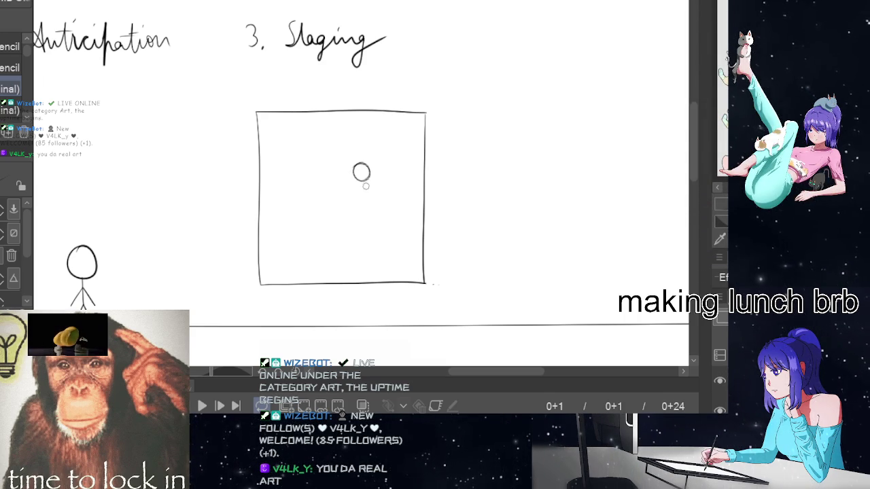
scroll(406, 190, up, 1)
scroll(406, 191, up, 3)
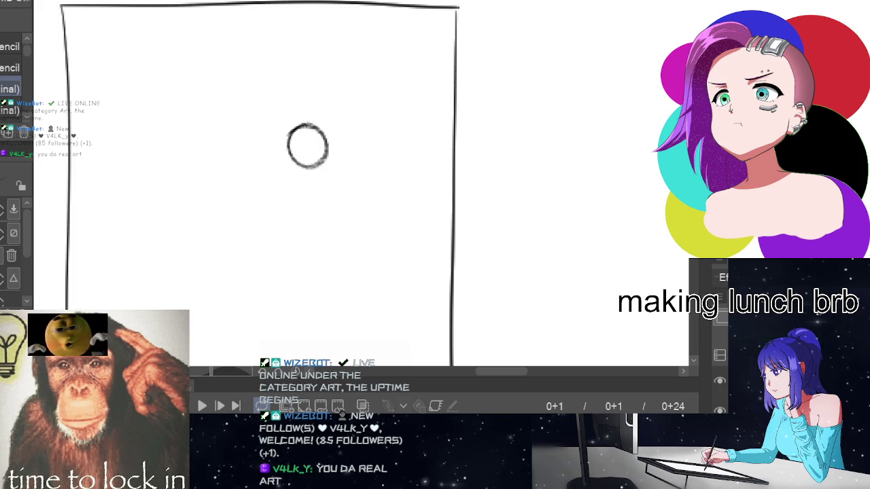
scroll(399, 173, down, 2)
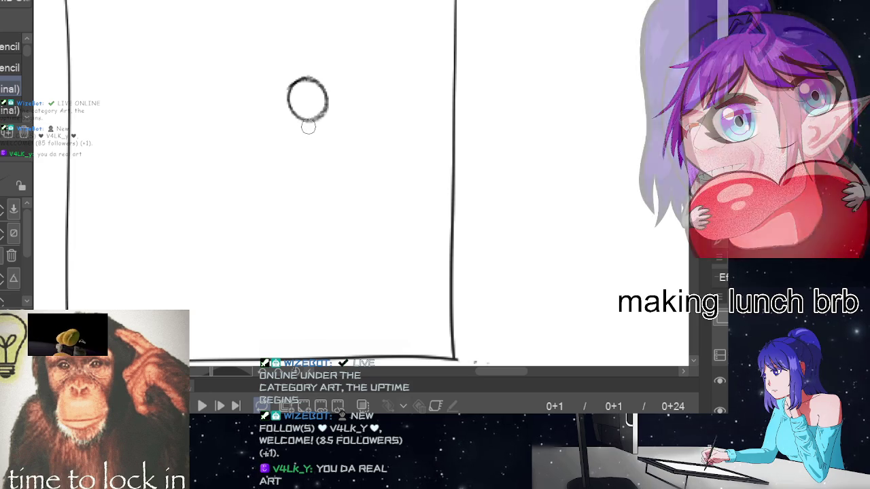
Step: Draw a short neck line below the head and a shoulder line across it
drag(305, 125, 303, 180)
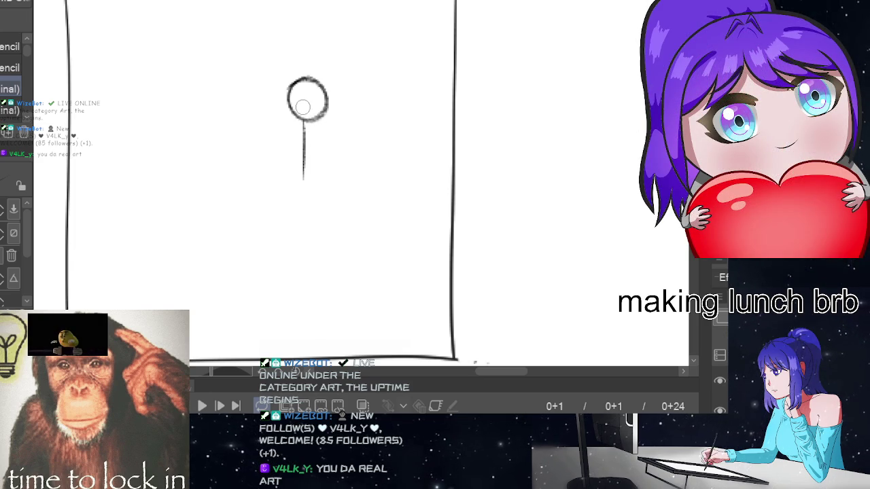
key(ctrl+z)
drag(308, 119, 312, 178)
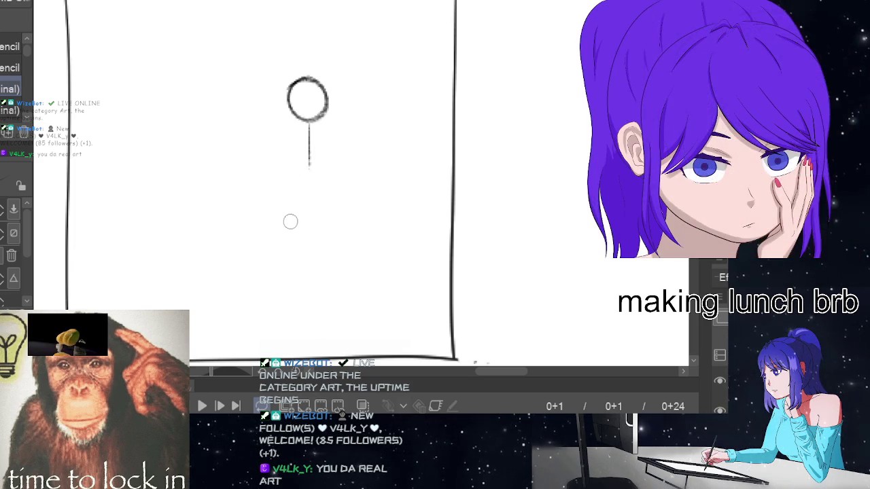
mouse_move(309, 168)
mouse_down()
mouse_move(301, 197)
mouse_move(325, 203)
mouse_up()
key(ctrl+z)
key(ctrl+z)
key(ctrl+z)
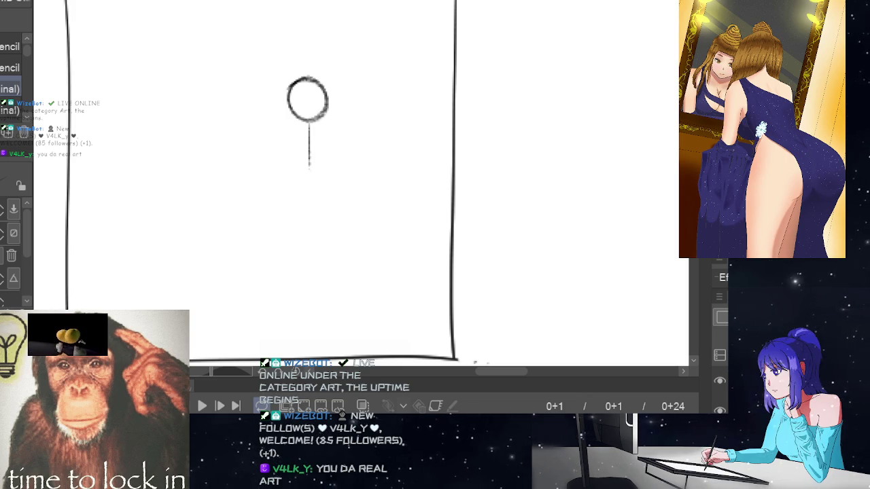
scroll(258, 184, up, 1)
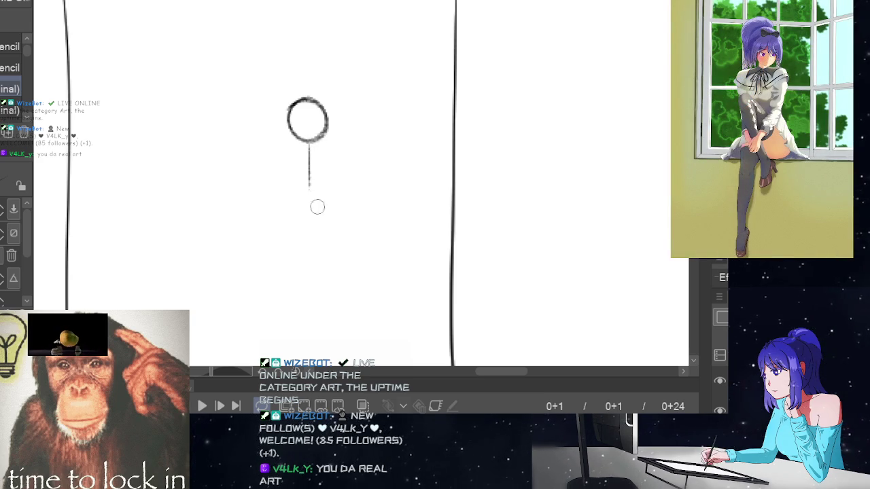
mouse_move(293, 151)
mouse_down()
mouse_move(330, 152)
mouse_move(315, 197)
mouse_up()
key(ctrl+z)
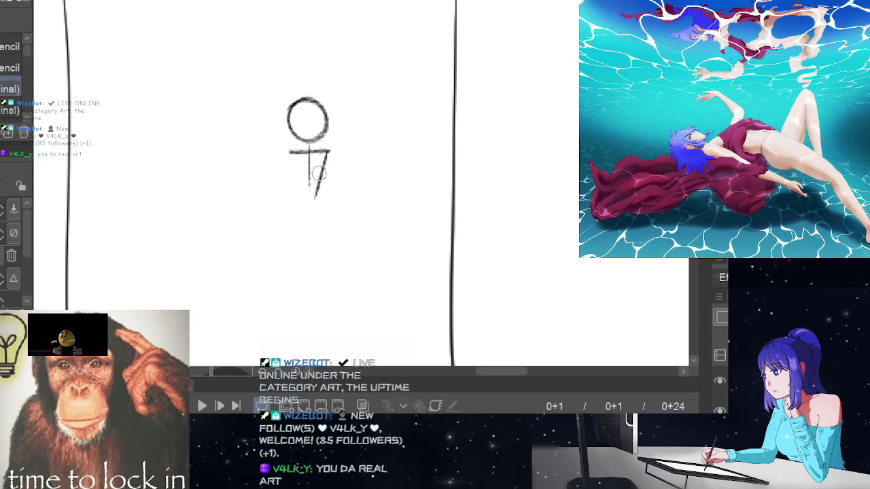
key(ctrl+z)
Step: Draw both sides of the trapezoid torso and the trapezoid hips
drag(328, 151, 322, 193)
mouse_move(290, 153)
mouse_down()
mouse_move(295, 193)
mouse_move(307, 148)
mouse_up()
key(ctrl+z)
mouse_move(289, 155)
mouse_down()
mouse_move(296, 194)
mouse_move(323, 199)
mouse_move(285, 236)
mouse_up()
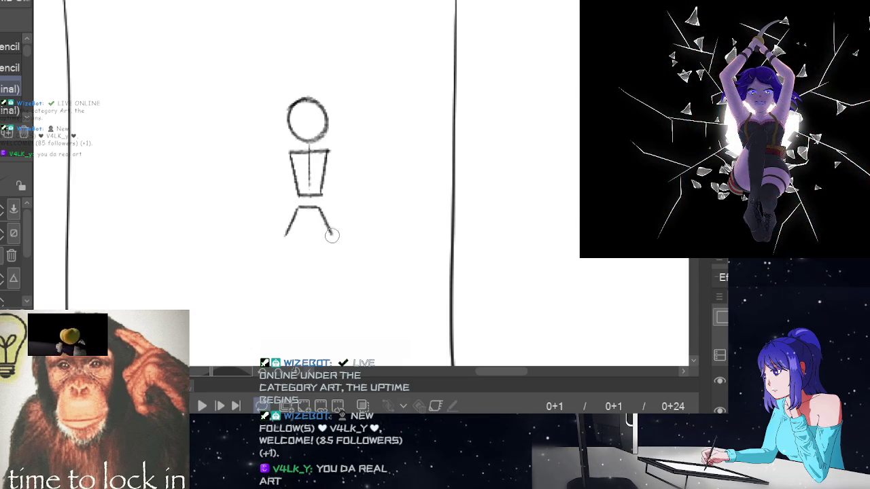
drag(318, 208, 334, 237)
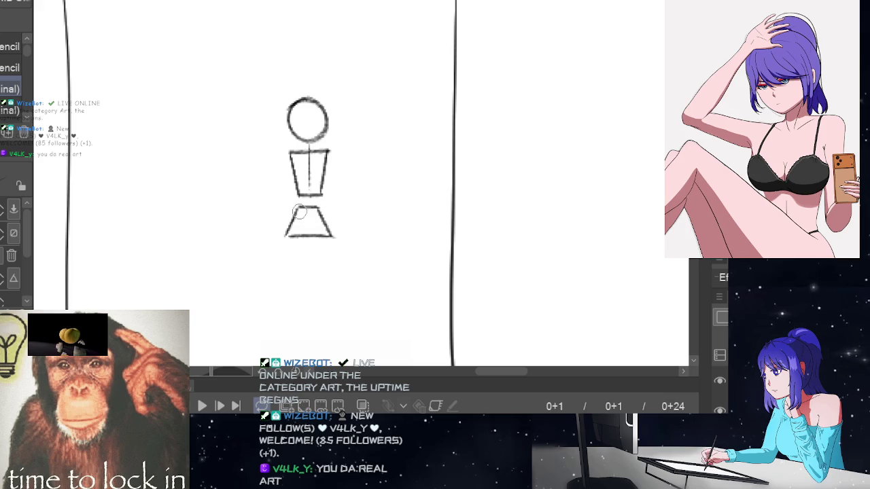
drag(307, 209, 297, 236)
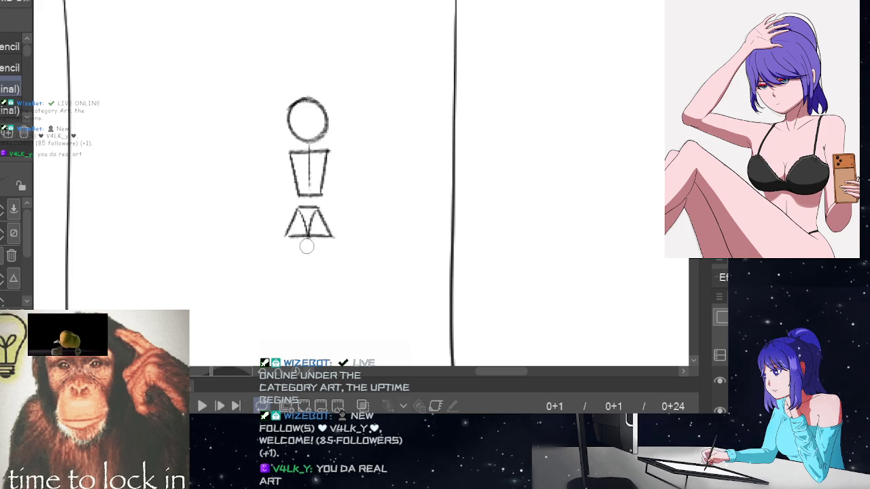
Step: Draw two long straight legs down from the hips and mark both knees
drag(297, 236, 297, 311)
key(ctrl+z)
drag(297, 236, 296, 304)
key(ctrl+z)
drag(297, 236, 297, 328)
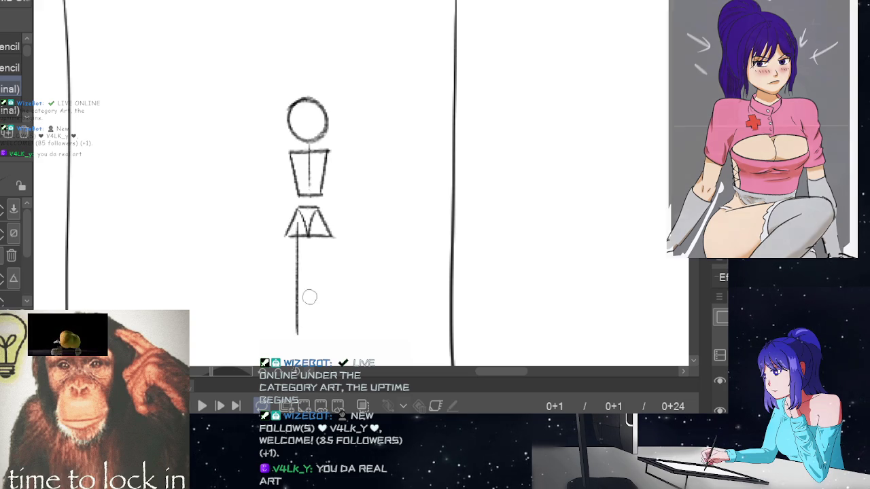
mouse_move(319, 228)
mouse_down()
mouse_move(322, 334)
mouse_move(296, 340)
mouse_up()
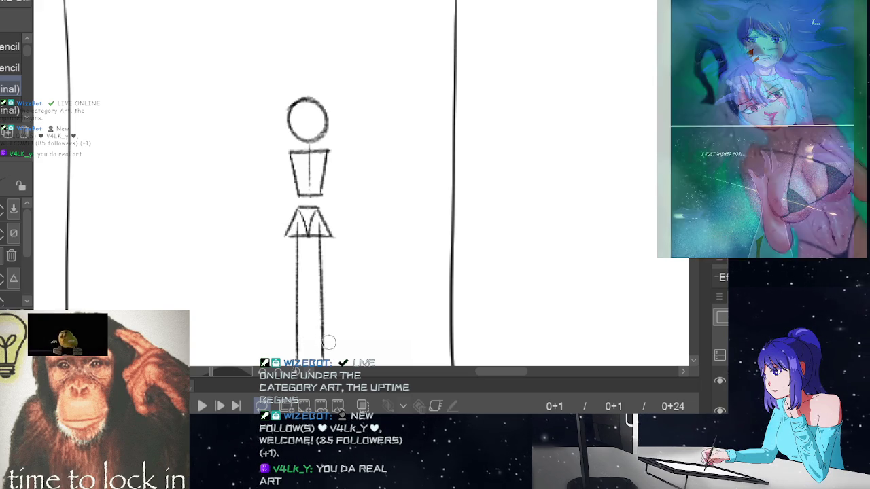
drag(290, 291, 314, 292)
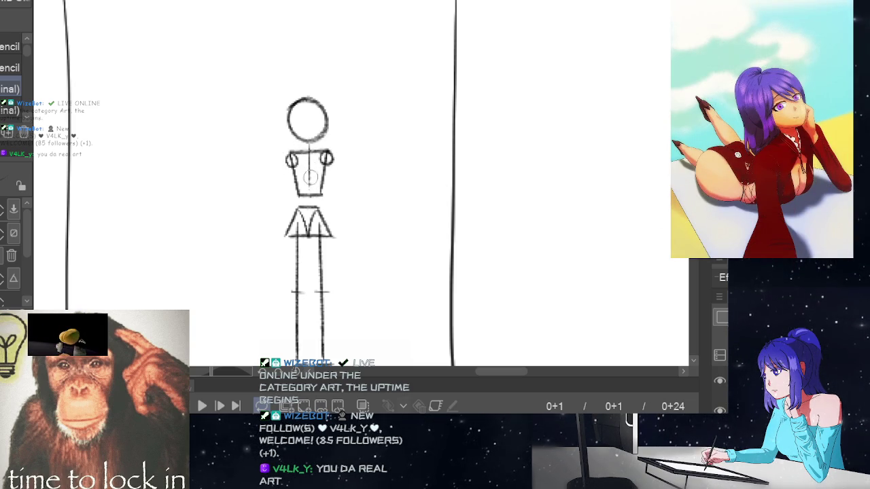
Step: Draw the left arm down to the hip and the right arm from the shoulder
drag(290, 163, 284, 205)
key(ctrl+z)
mouse_move(290, 163)
mouse_down()
mouse_move(286, 202)
mouse_move(299, 182)
mouse_up()
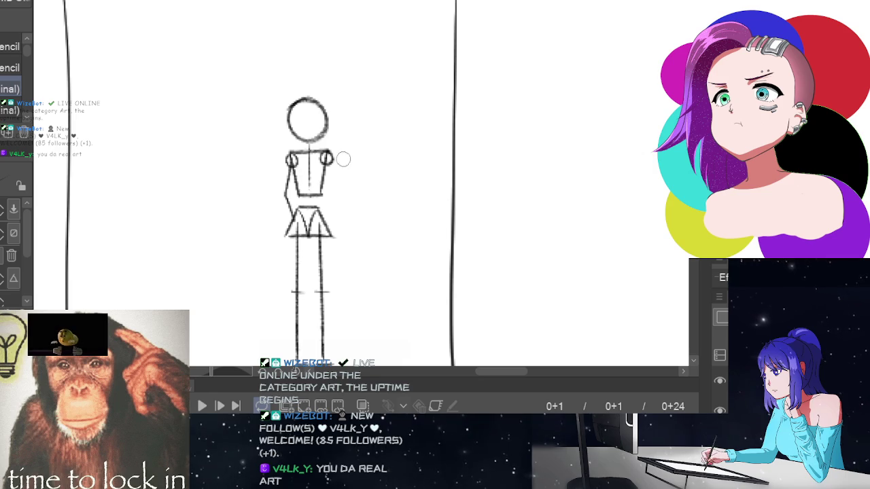
drag(328, 154, 336, 198)
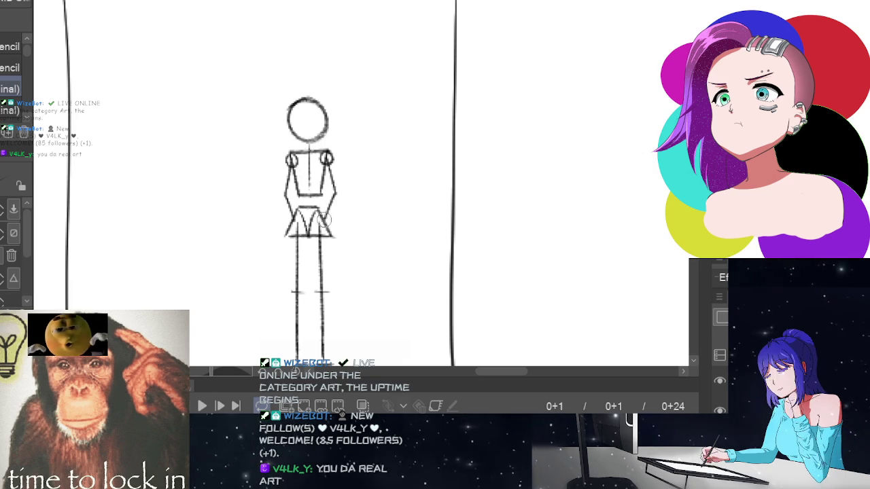
Step: Zoom out to view the Staging frame and jump the timeline to frame 24
scroll(435, 245, down, 3)
scroll(435, 262, up, 1)
scroll(439, 268, up, 1)
scroll(402, 254, down, 1)
scroll(390, 235, down, 2)
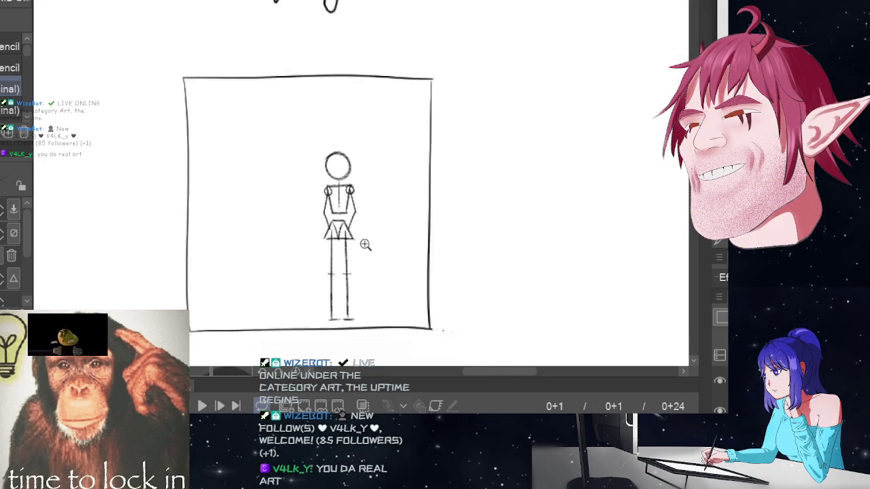
scroll(367, 244, down, 1)
scroll(369, 238, up, 2)
scroll(381, 241, up, 1)
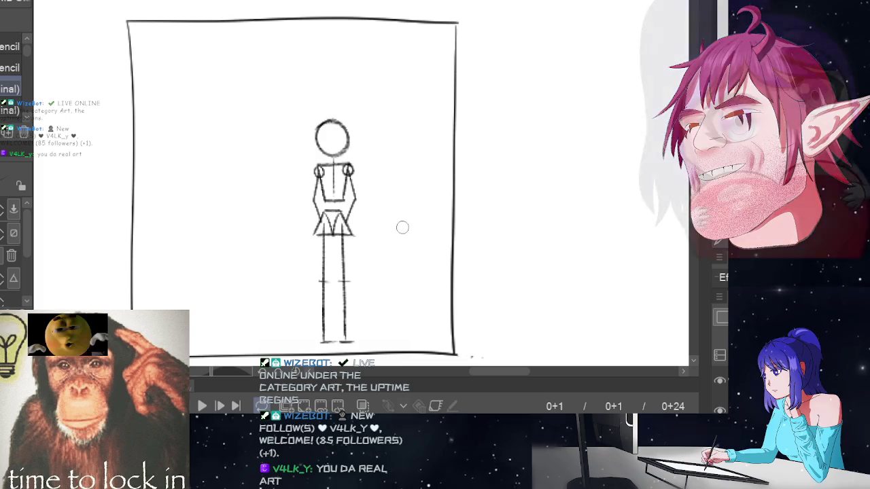
key(End)
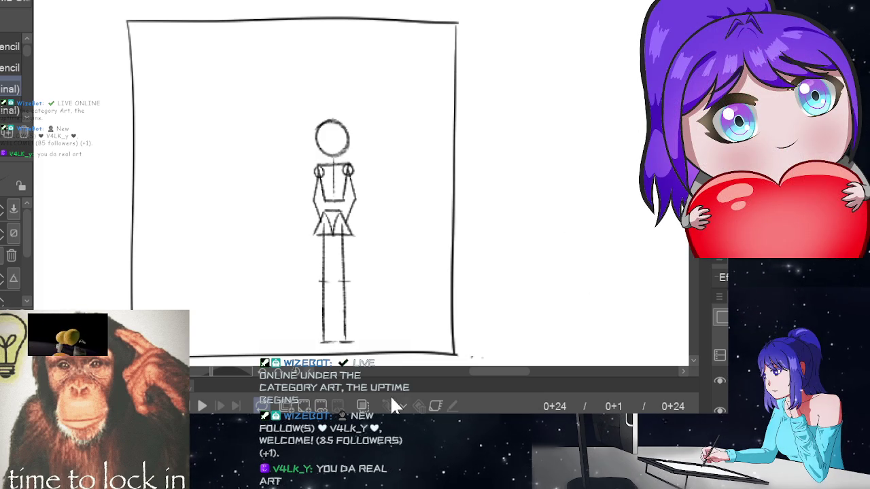
click(316, 406)
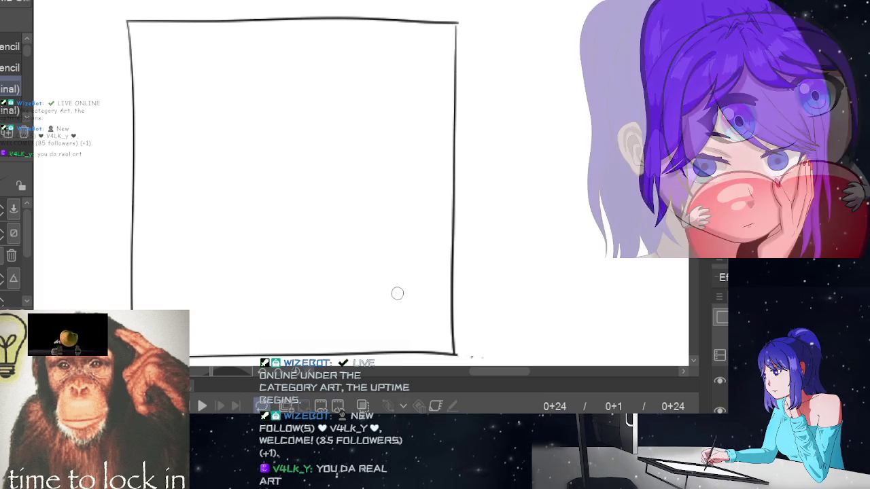
Step: Toggle to Lasso and back to Pencil, then zoom out over the empty Staging box
key(m)
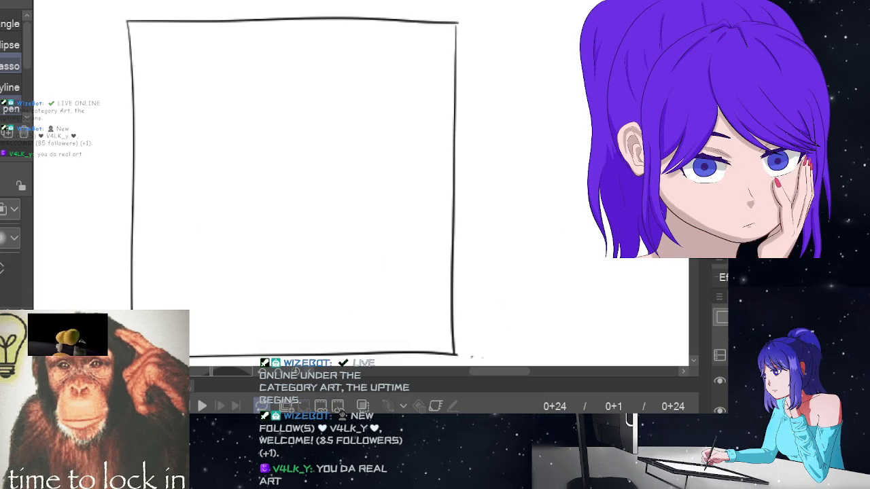
key(p)
scroll(305, 217, down, 3)
scroll(299, 219, down, 2)
scroll(308, 216, up, 1)
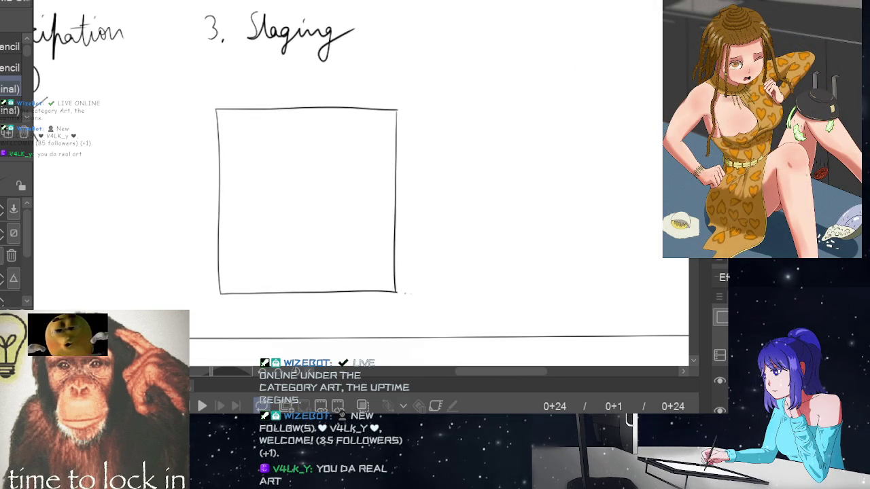
Step: Freehand a large circle over the Staging square, then lighten its overlapping top with the eraser
key(m)
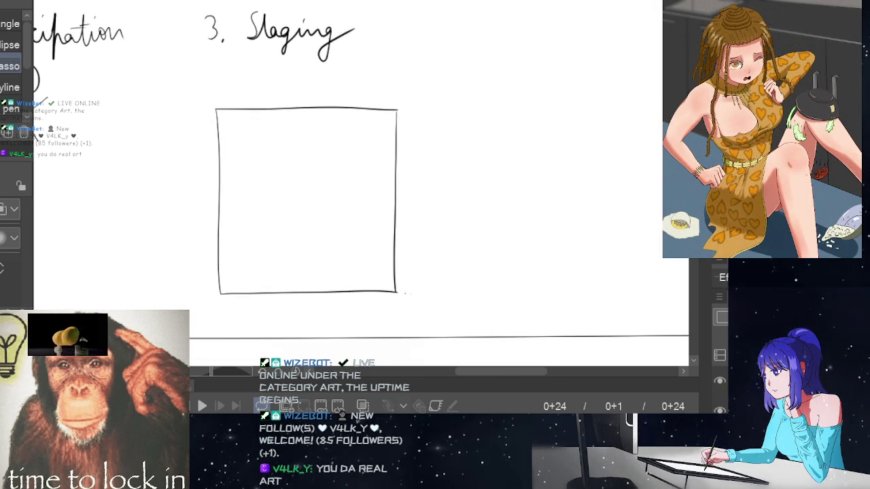
key(p)
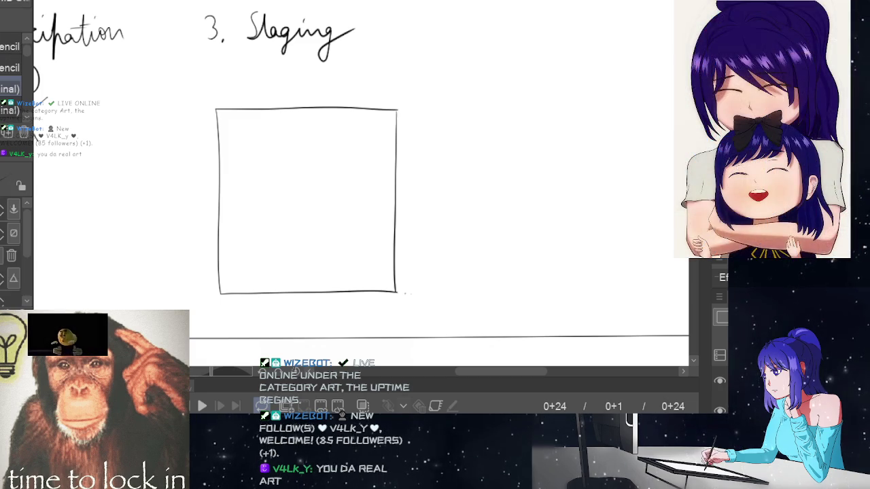
drag(301, 100, 378, 125)
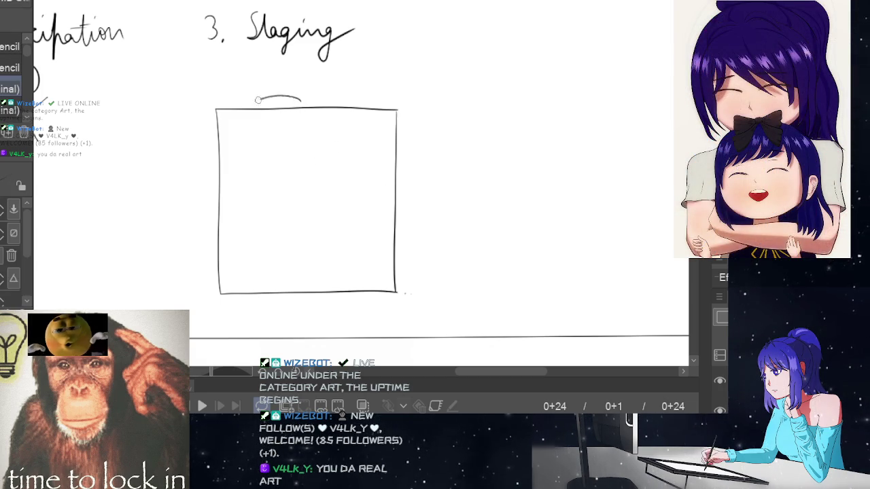
key(ctrl+z)
mouse_move(311, 91)
mouse_down()
mouse_move(389, 219)
mouse_move(323, 85)
mouse_move(363, 263)
mouse_move(266, 87)
mouse_up()
key(ctrl+z)
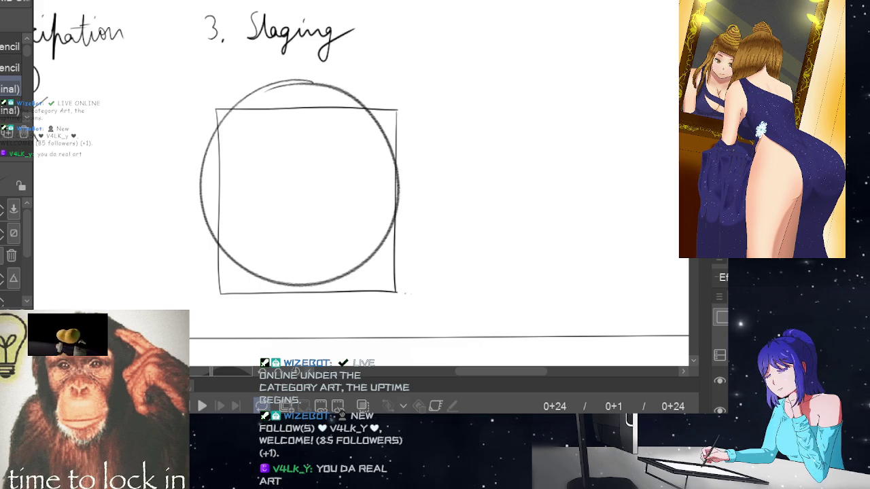
key(e)
mouse_move(276, 87)
mouse_down()
mouse_move(305, 83)
mouse_move(297, 84)
mouse_up()
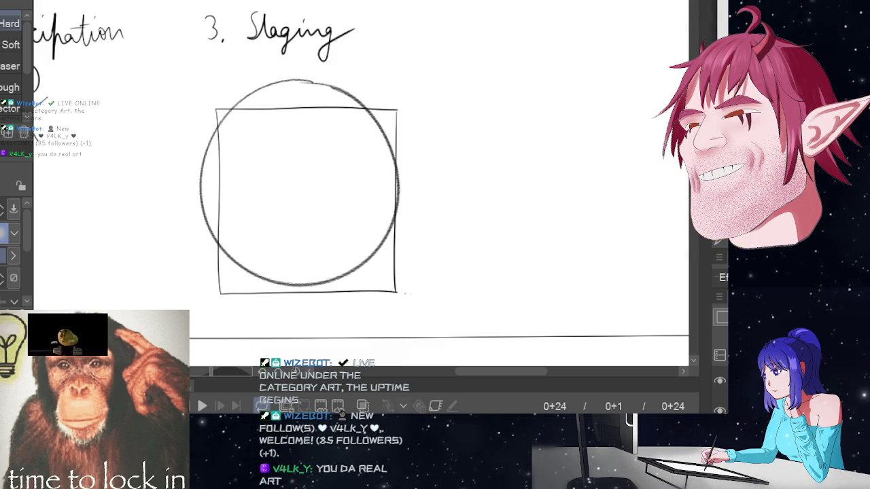
scroll(367, 286, down, 1)
Step: Zoom out and draw a vertical pencil guide down through the circle's centre
scroll(363, 286, down, 1)
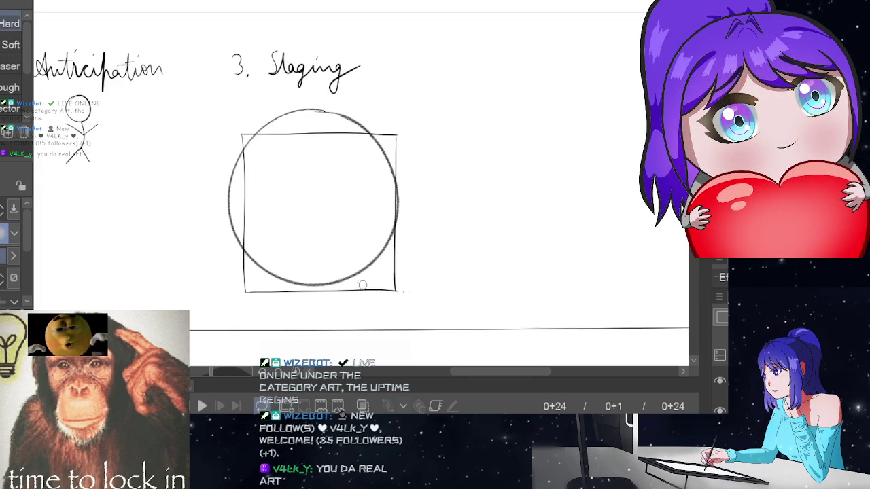
scroll(362, 285, down, 1)
scroll(360, 283, down, 1)
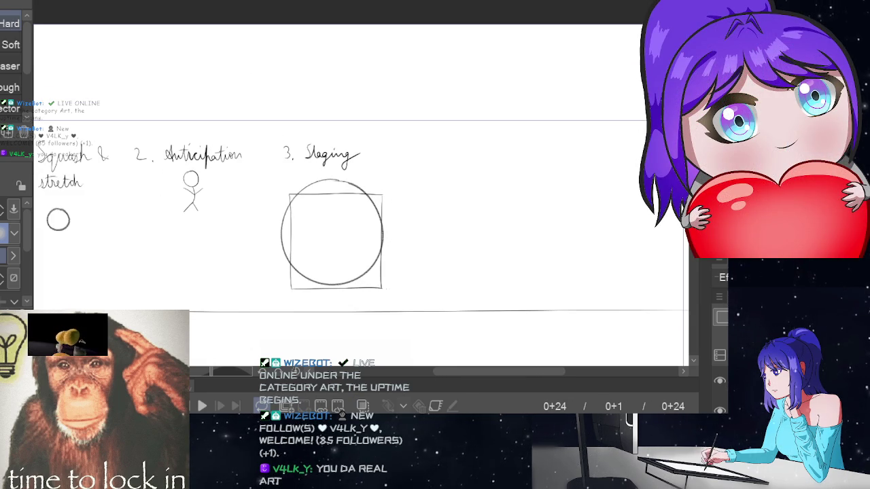
scroll(360, 204, up, 1)
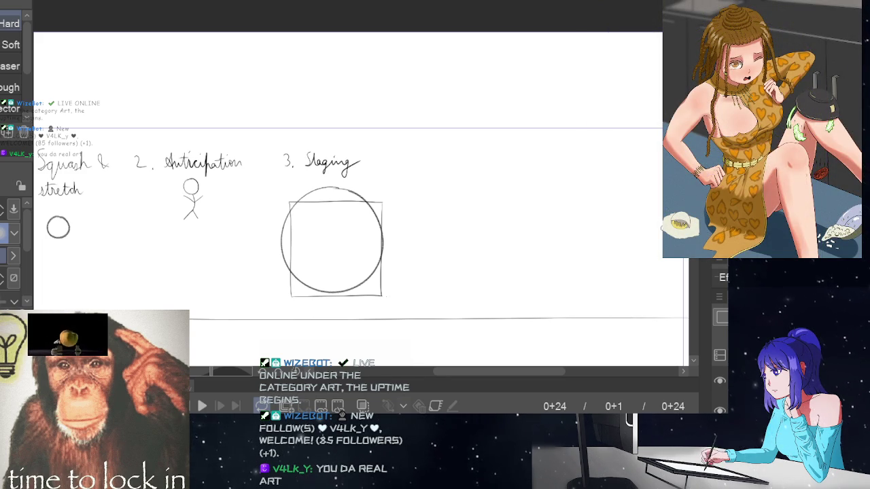
key(p)
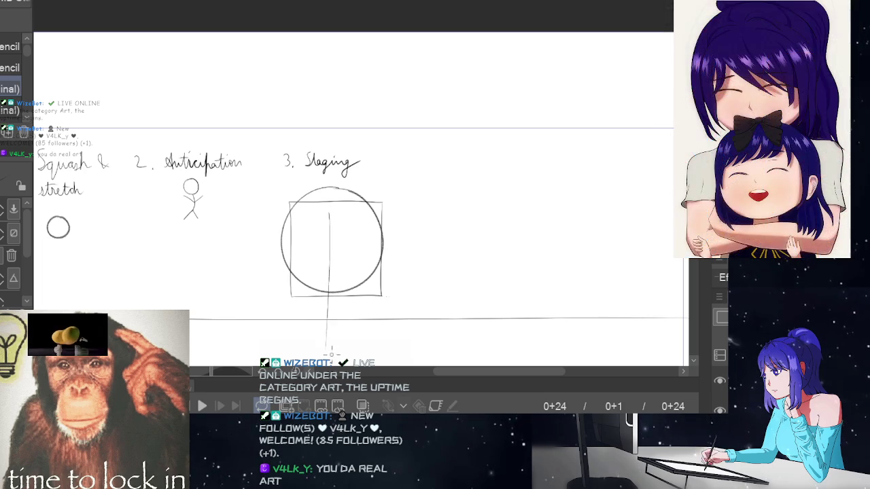
key(ctrl+z)
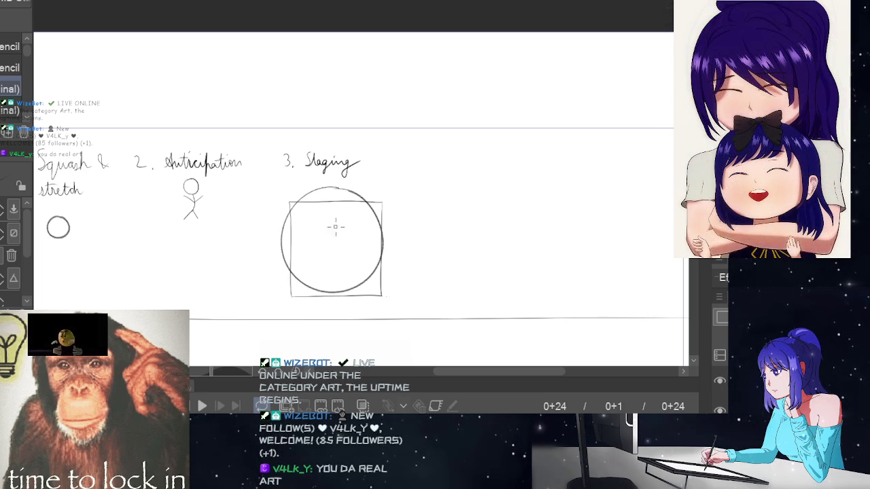
drag(331, 216, 333, 328)
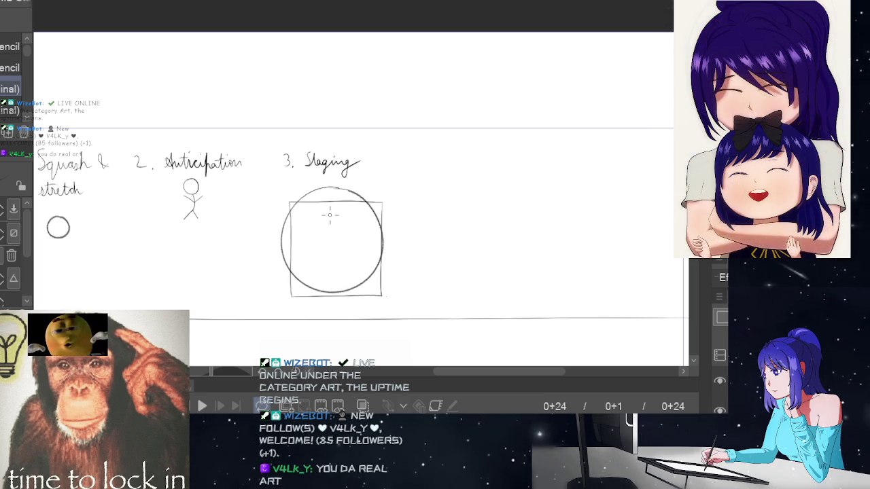
key(ctrl+z)
key(ctrl+y)
key(ctrl+z)
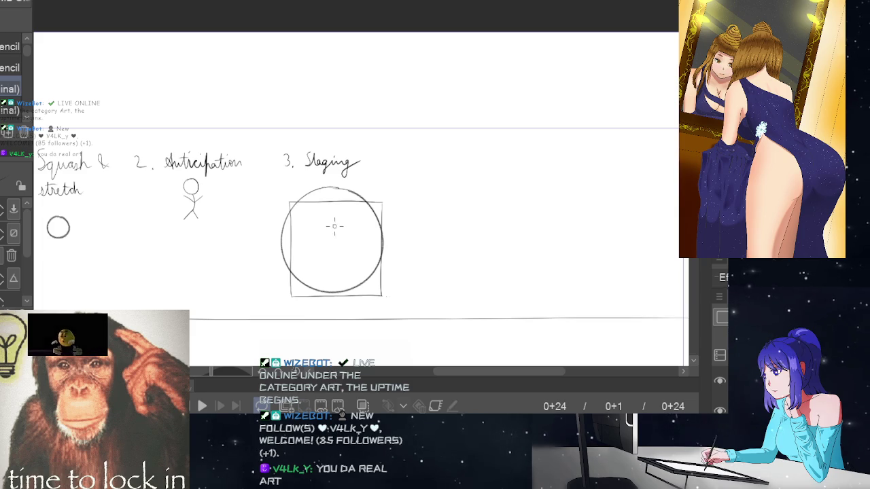
key(ctrl+z)
drag(330, 239, 333, 353)
key(ctrl+z)
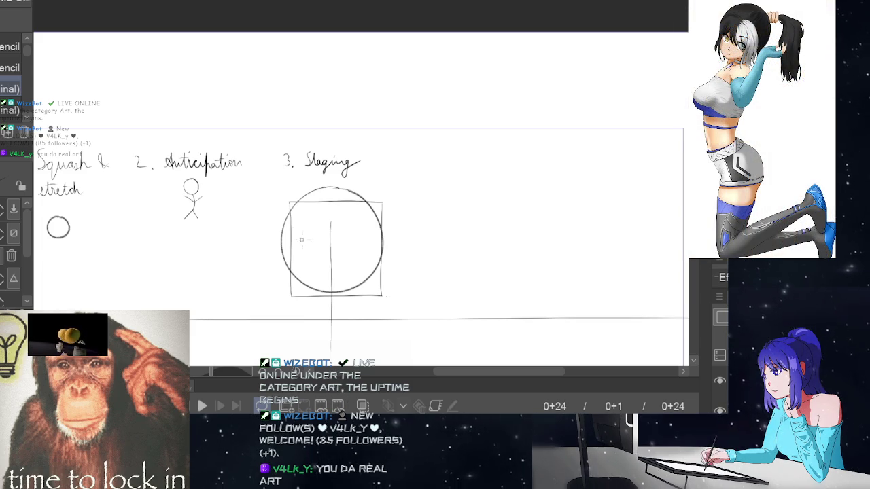
Step: Draw a horizontal guide line across the circle's centre, trimmed to fit
drag(265, 242, 382, 242)
key(ctrl+z)
drag(257, 243, 427, 244)
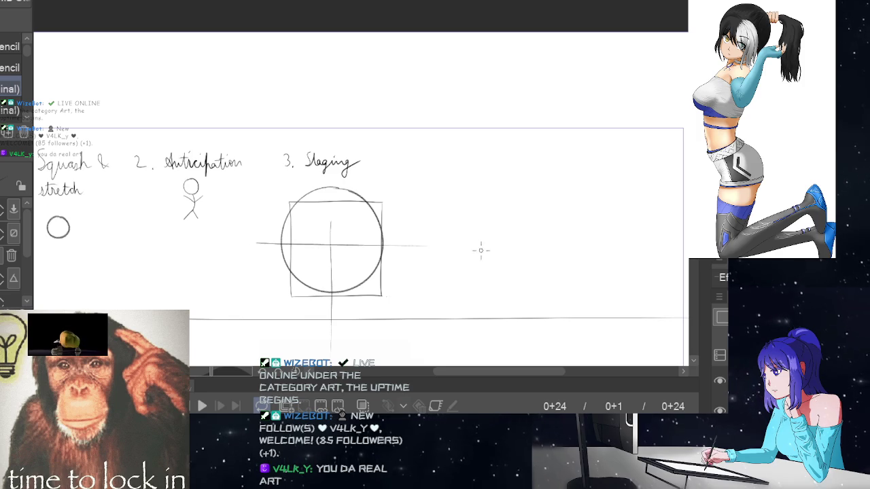
key(ctrl+z)
drag(266, 242, 411, 241)
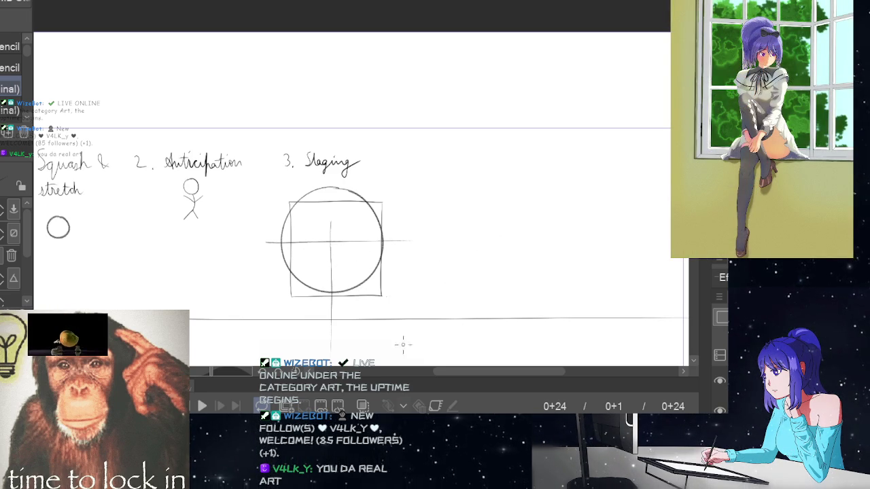
Step: Erase the guide line's tail extending below the square
key(e)
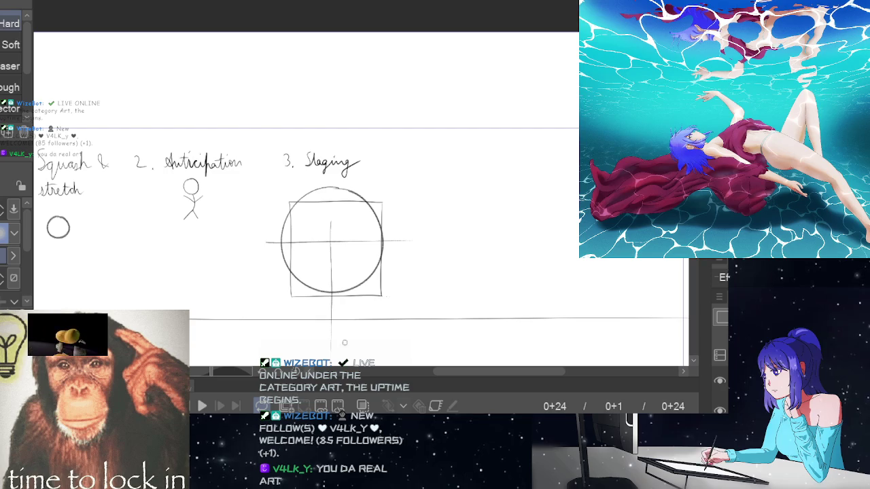
drag(327, 338, 333, 338)
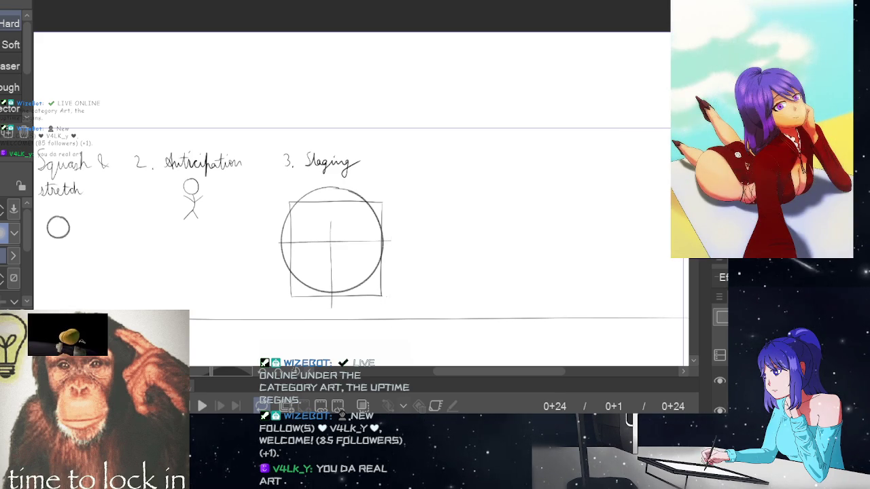
Step: Draw a curved equator contour across the circle with the pencil, redrawing until it fits
key(p)
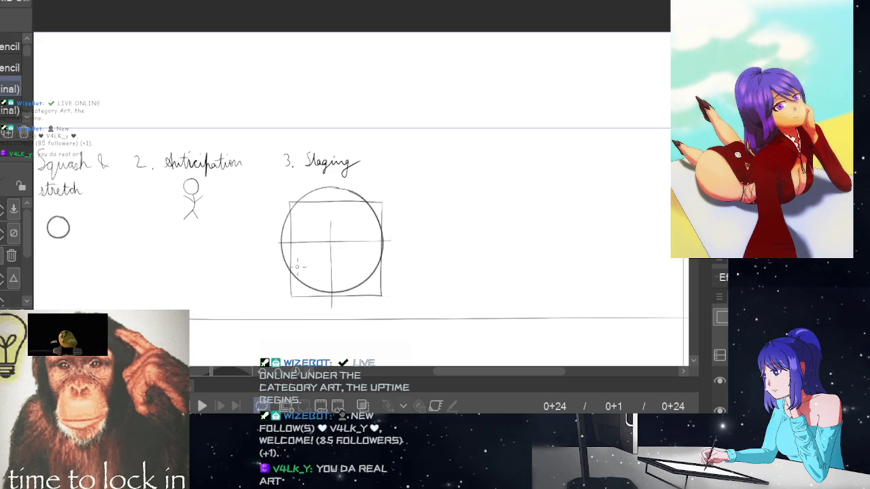
drag(284, 245, 374, 243)
key(ctrl+z)
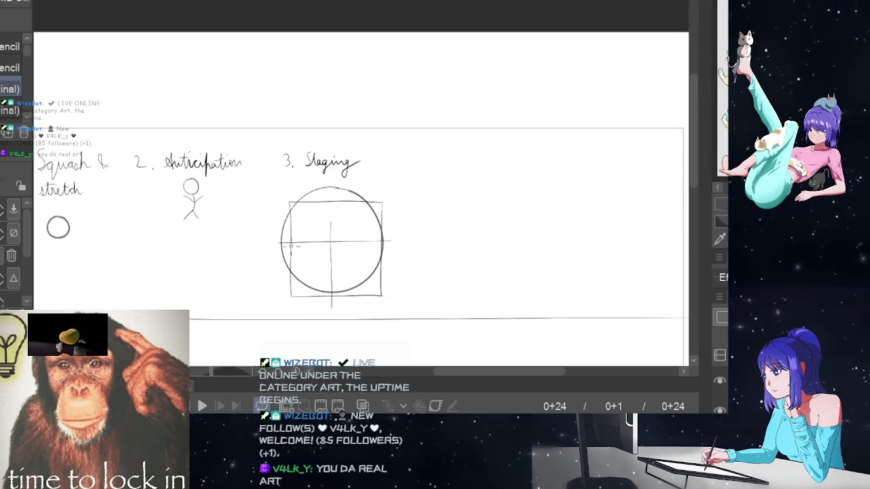
drag(284, 244, 384, 238)
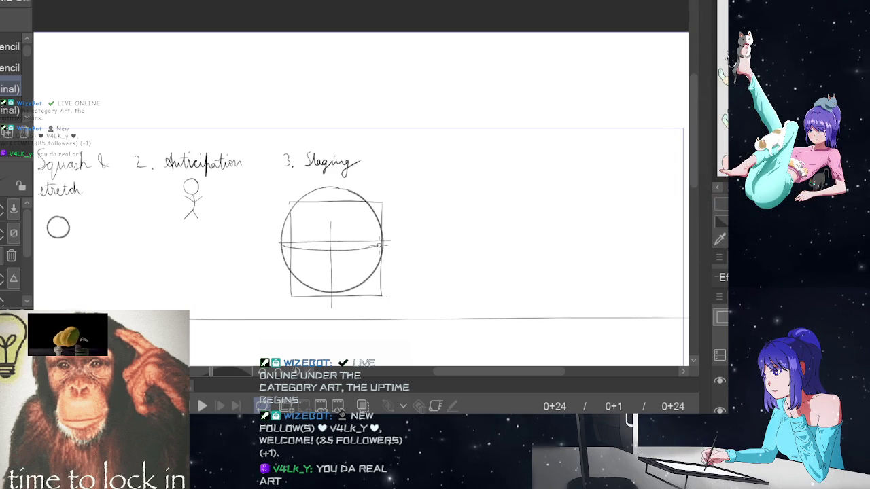
key(ctrl+z)
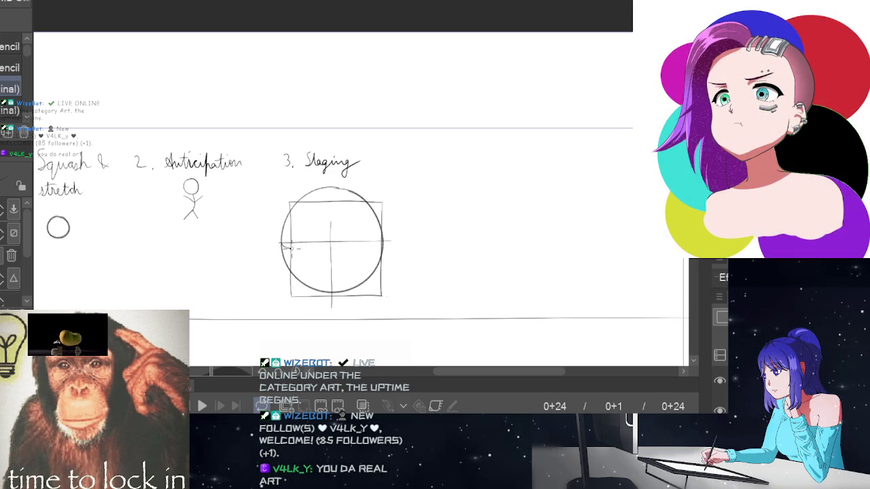
drag(338, 251, 384, 239)
key(ctrl+z)
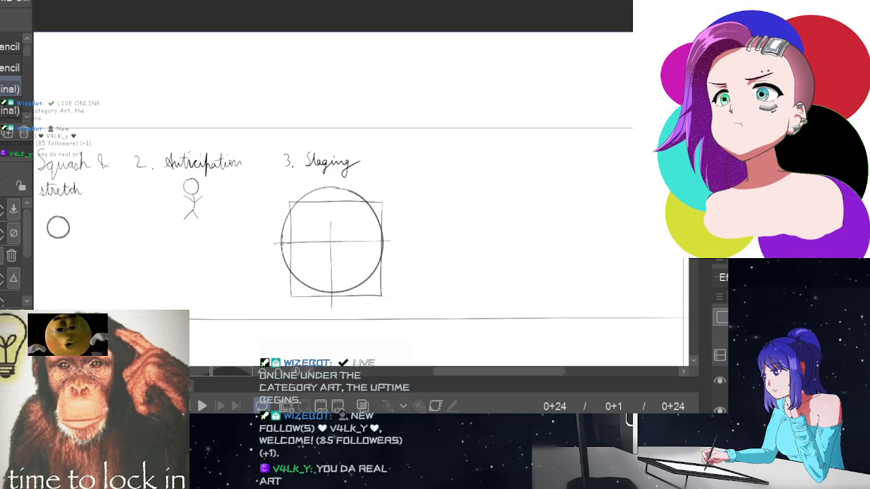
drag(284, 245, 384, 239)
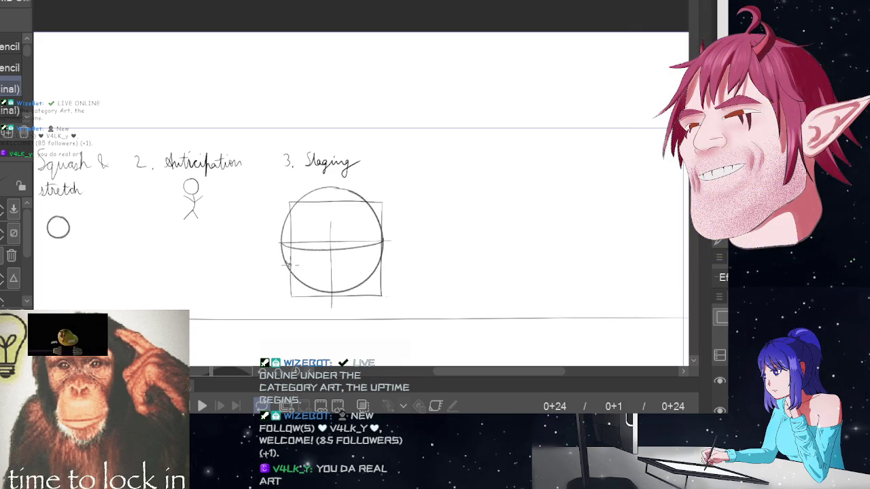
Step: Add a second contour curve below the equator, then lasso-select the whole sphere sketch
key(ctrl+z)
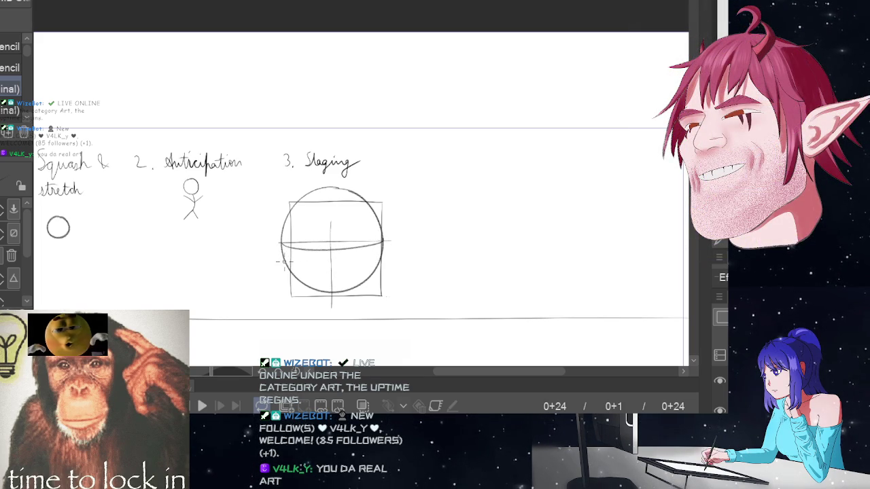
drag(286, 255, 350, 268)
key(ctrl+z)
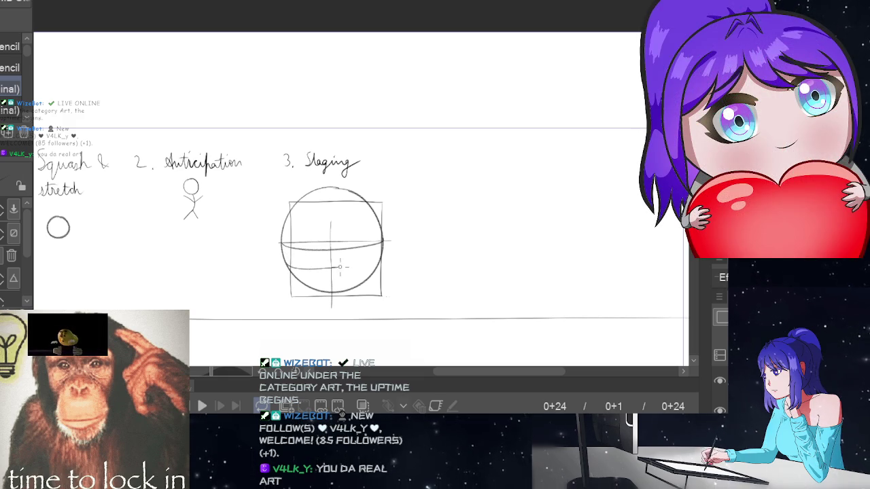
drag(336, 267, 384, 247)
key(ctrl+z)
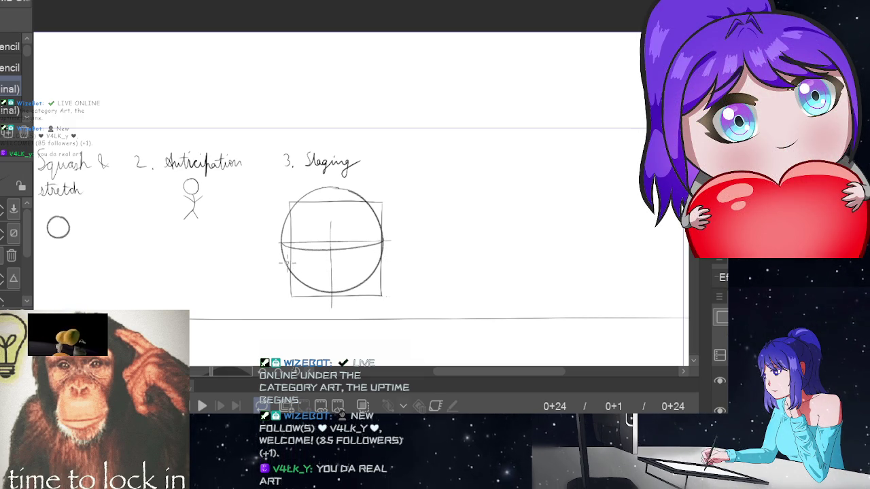
drag(286, 262, 384, 248)
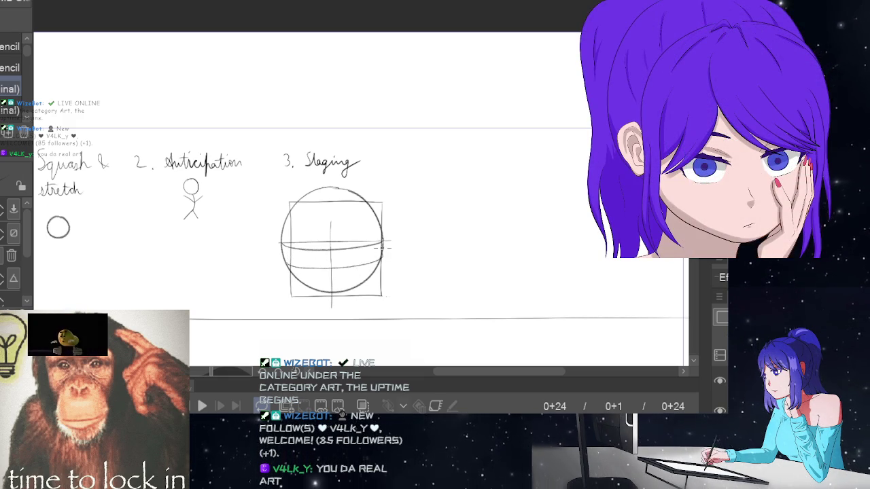
key(m)
mouse_move(367, 180)
mouse_down()
mouse_move(328, 306)
mouse_move(349, 307)
mouse_move(398, 252)
mouse_move(387, 190)
mouse_move(369, 176)
mouse_up()
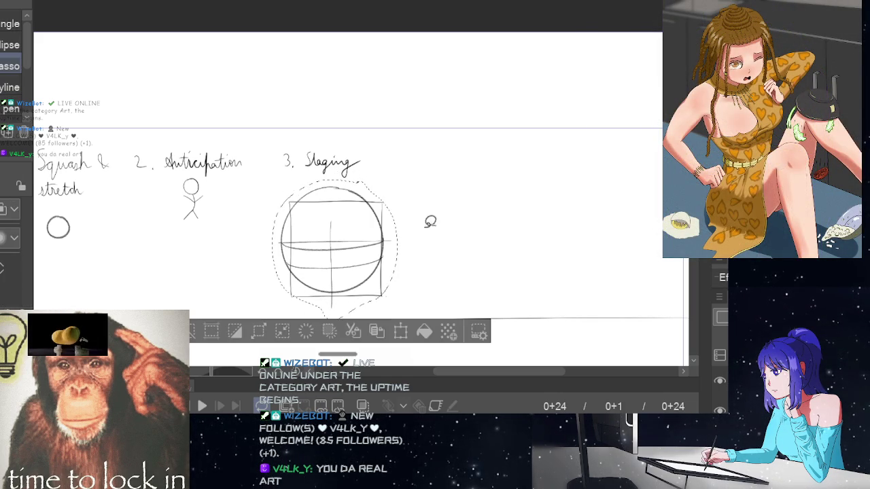
Step: Transform the selected sphere sketch, nudging it slightly right and down, and confirm
click(400, 331)
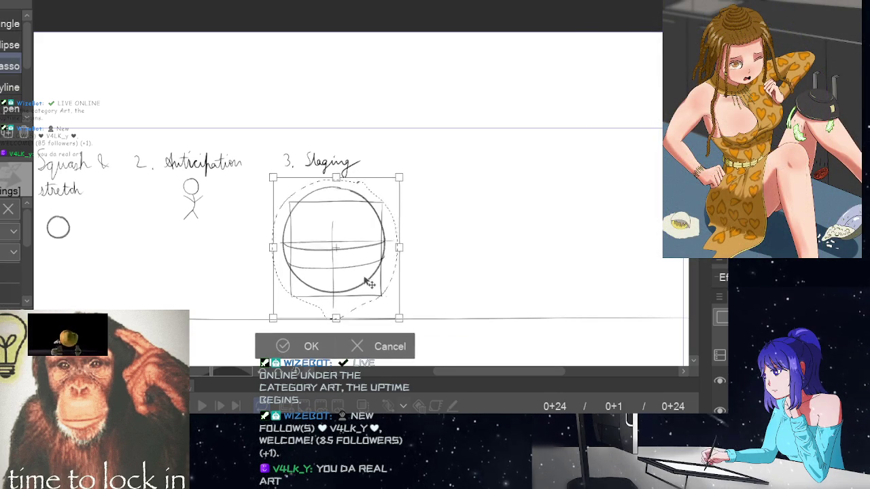
drag(367, 284, 372, 286)
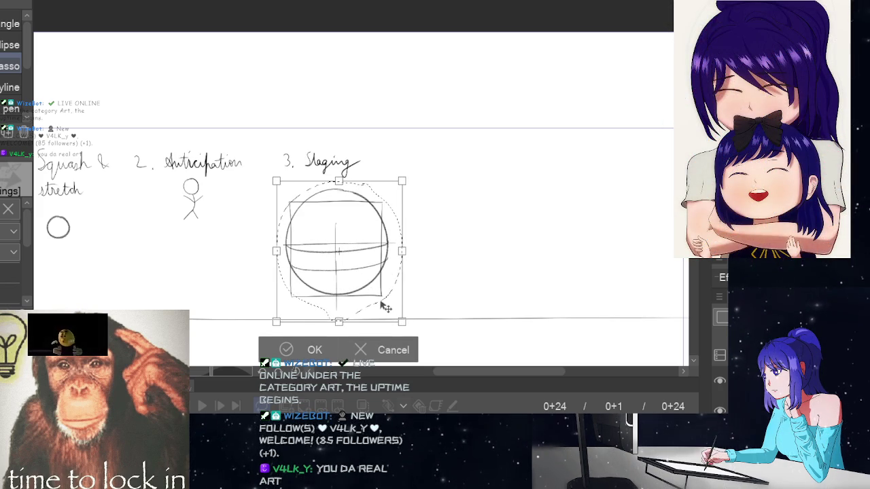
drag(363, 297, 363, 299)
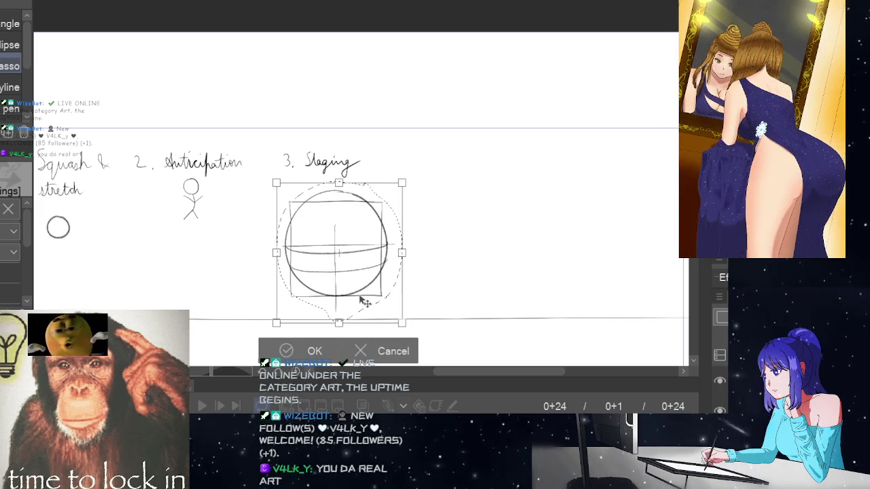
drag(362, 300, 361, 302)
click(316, 353)
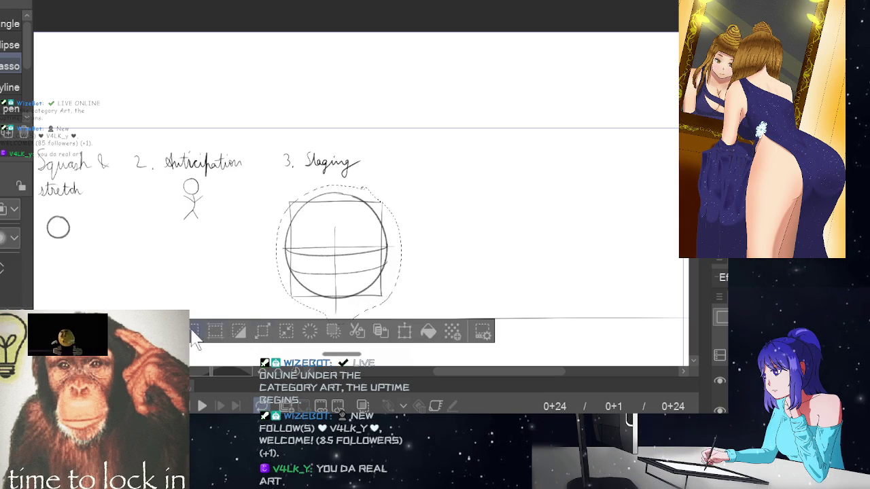
Step: Extend the sphere's vertical centre line downward and sketch the left jaw curve
key(p)
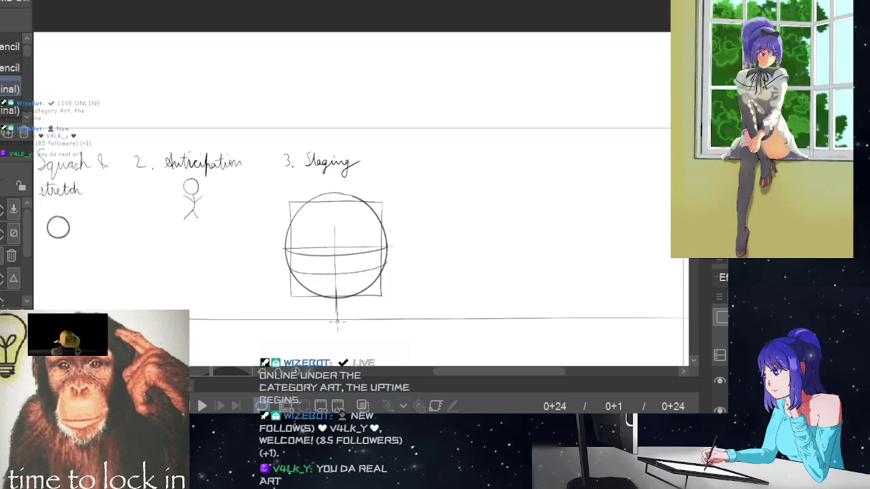
drag(337, 311, 336, 333)
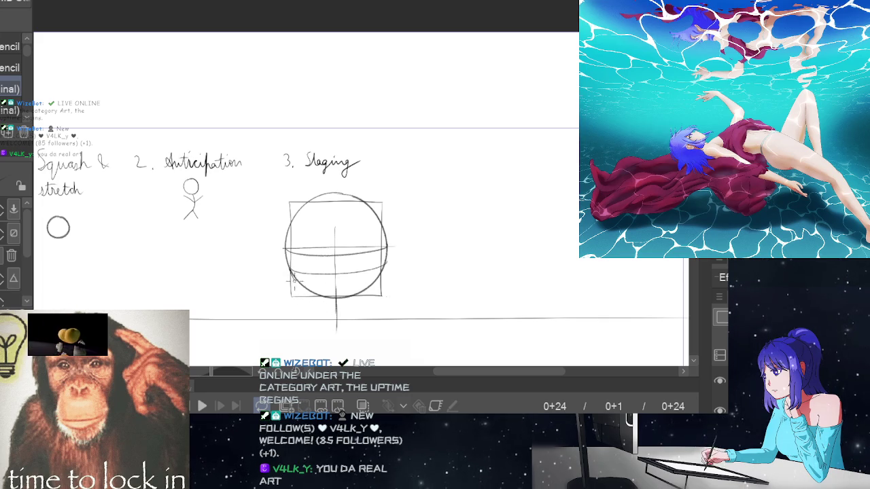
key(ctrl+z)
mouse_move(289, 268)
mouse_down()
mouse_move(326, 314)
mouse_move(381, 292)
mouse_up()
Step: Sketch a short right jaw curve from the centre line up to the sphere, retrying several times
key(ctrl+z)
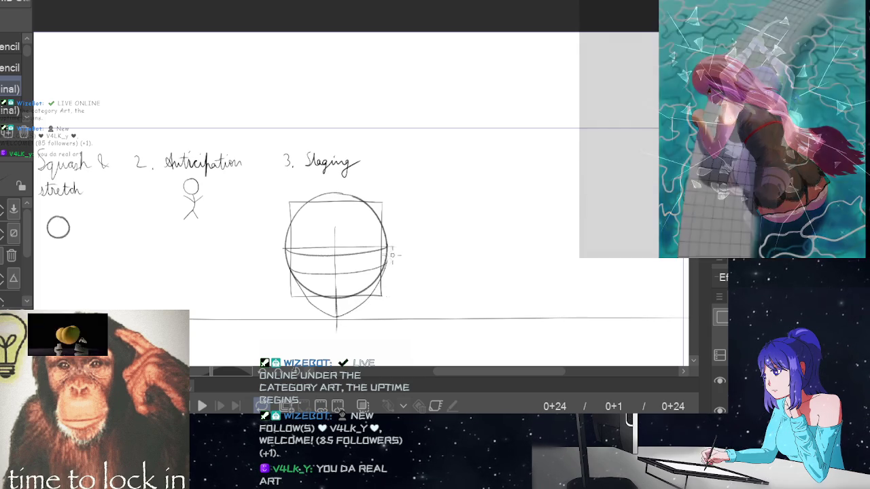
key(ctrl+z)
drag(338, 315, 356, 307)
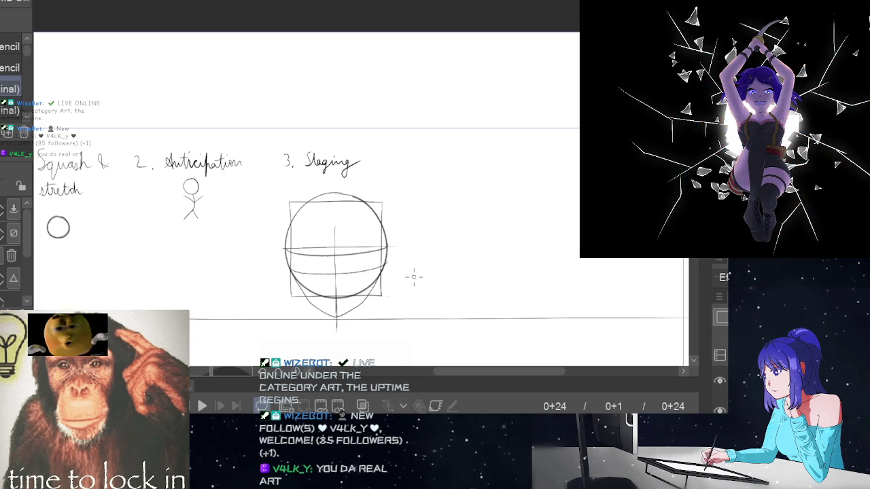
key(ctrl+z)
drag(338, 315, 354, 307)
key(ctrl+z)
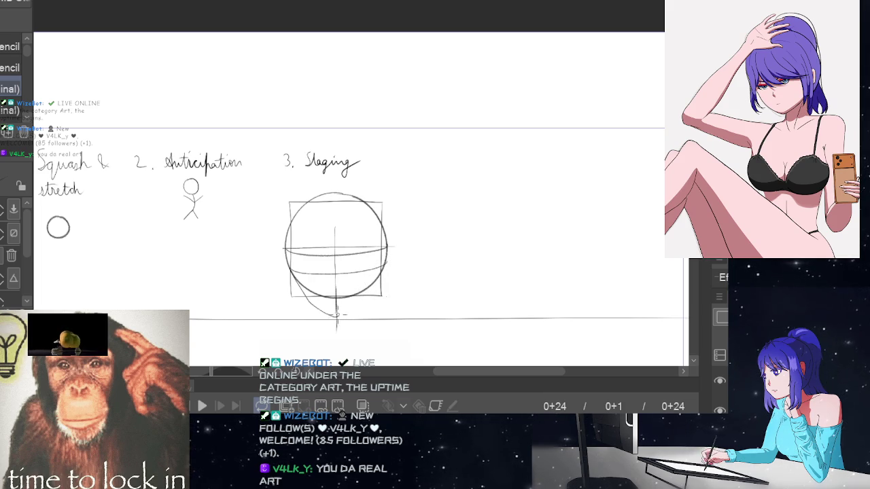
key(ctrl+z)
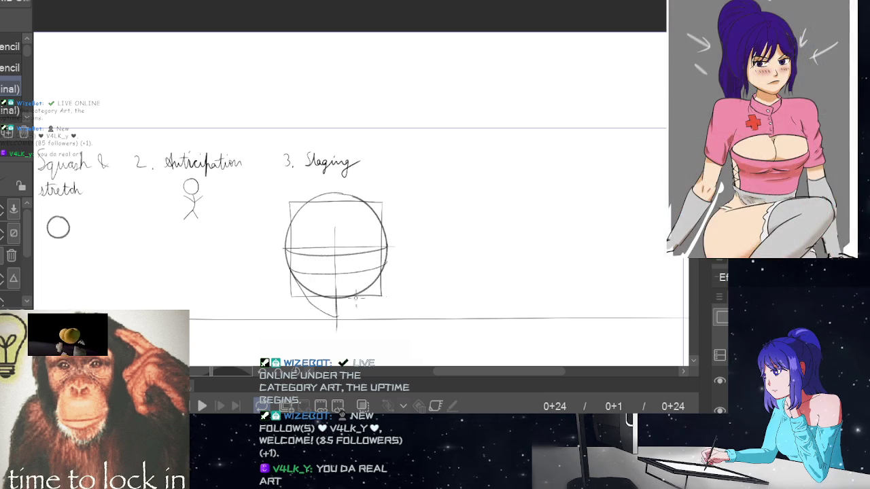
drag(335, 317, 353, 309)
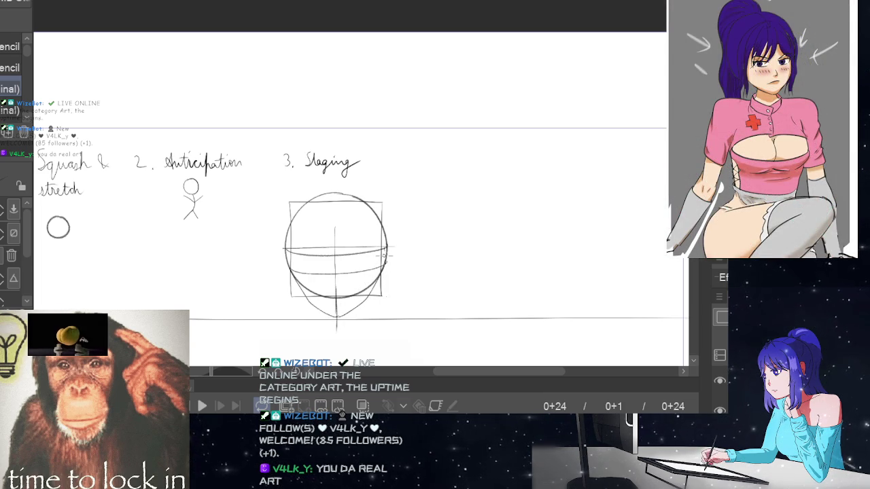
key(ctrl+z)
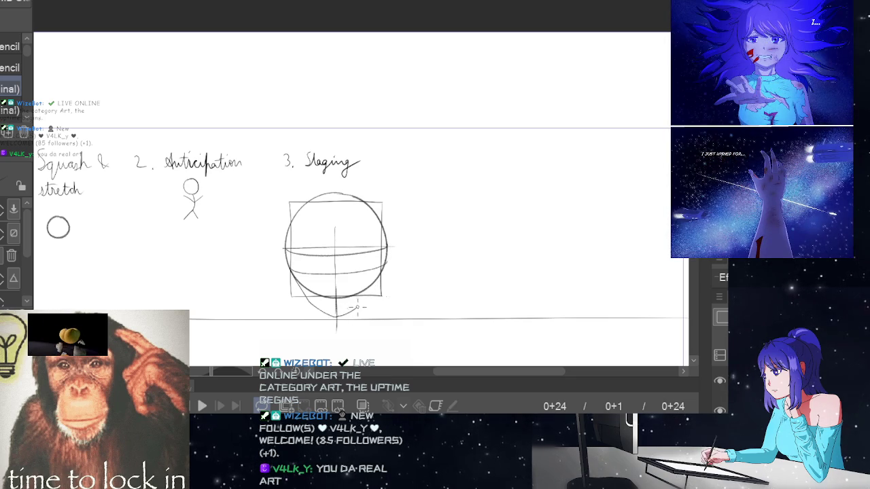
key(ctrl+z)
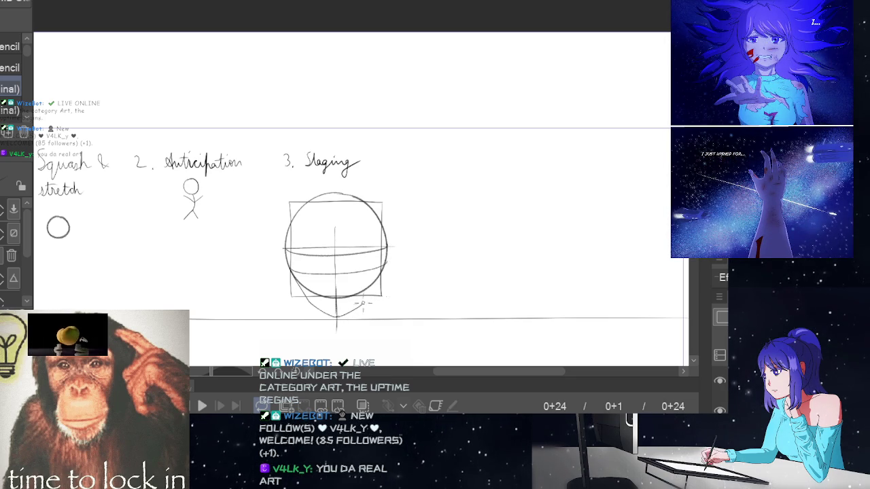
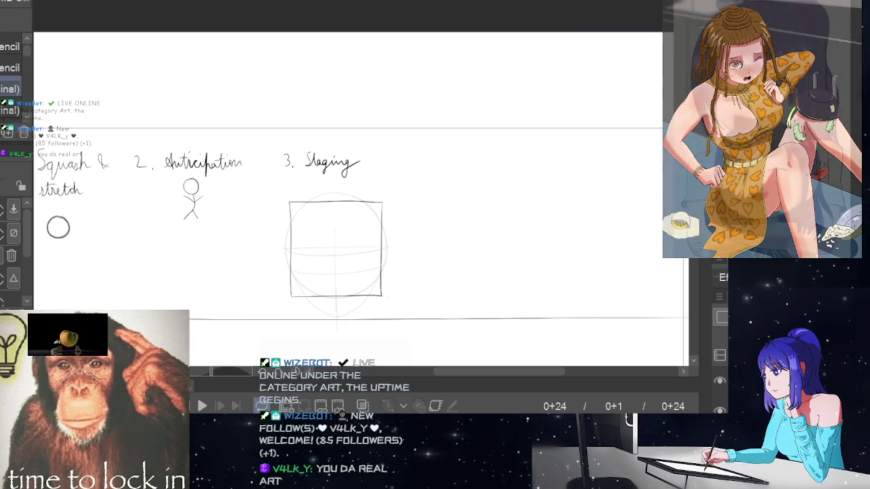
Step: Zoom into the Staging box and ink the left eyebrow arc with the G-pen
click(408, 256)
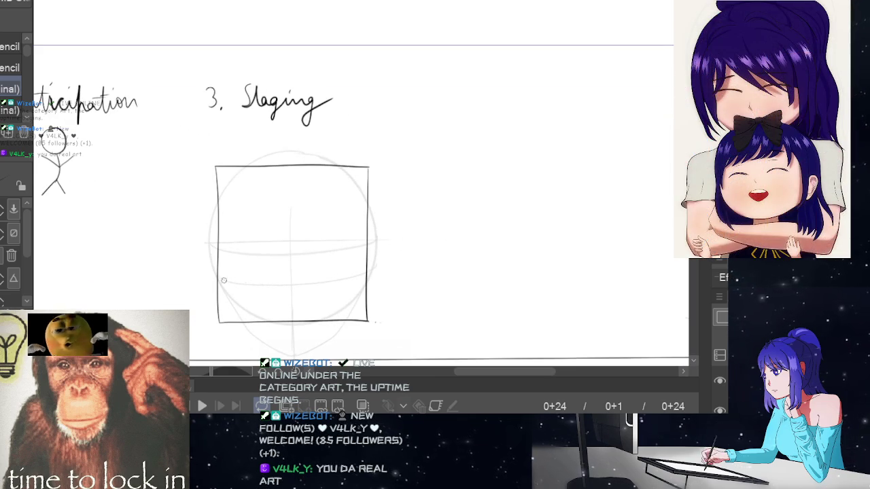
alt+click(473, 272)
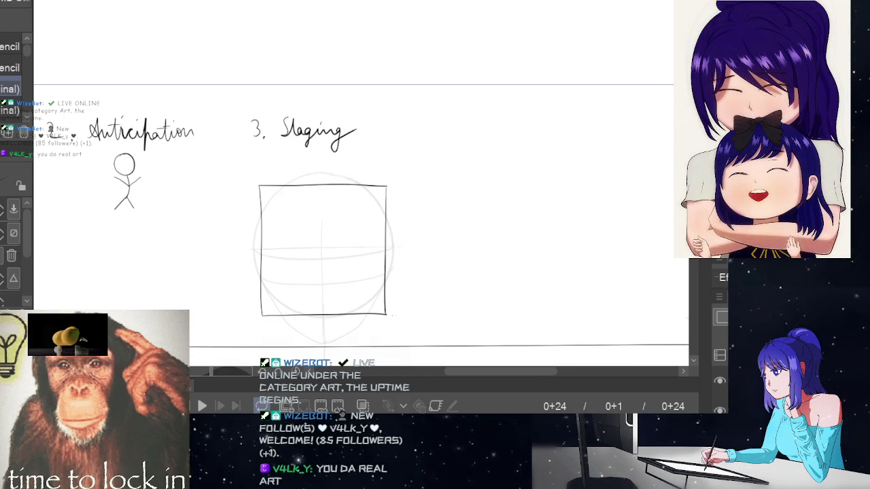
key(p)
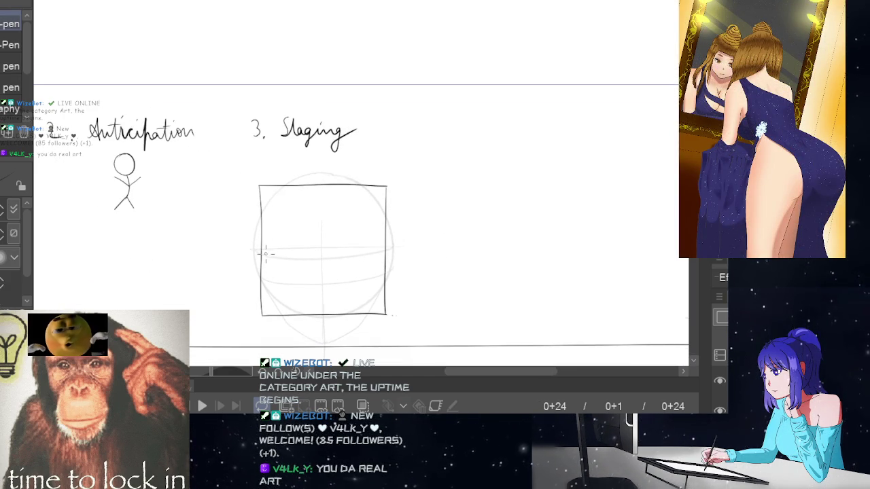
drag(266, 254, 316, 259)
key(ctrl+z)
drag(265, 255, 310, 256)
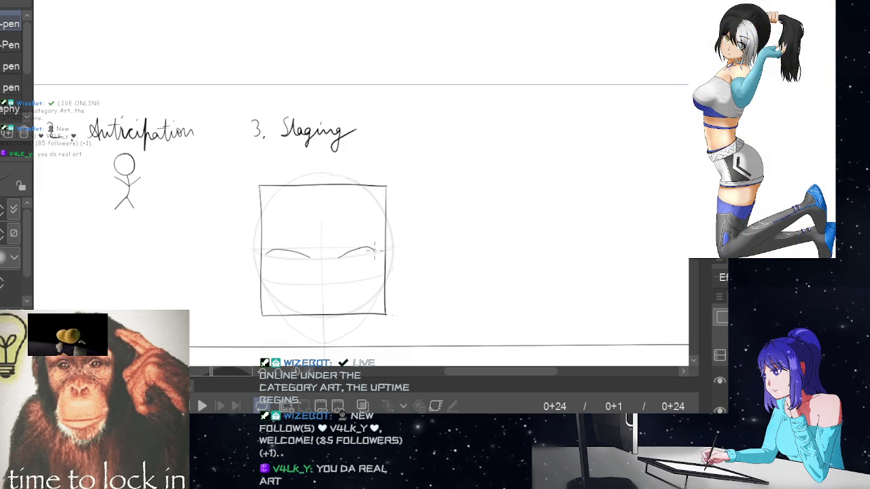
key(ctrl+z)
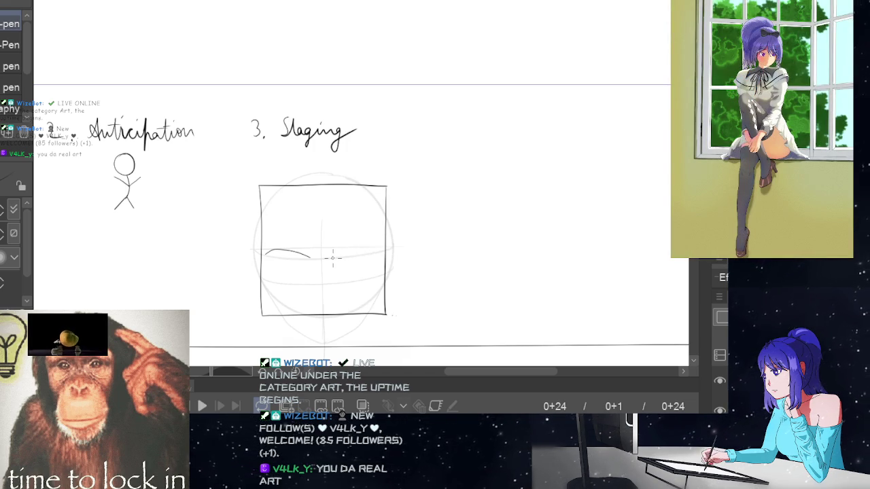
Step: Ink the right eyebrow arc, redrawing it several times until it looks right
drag(333, 257, 364, 248)
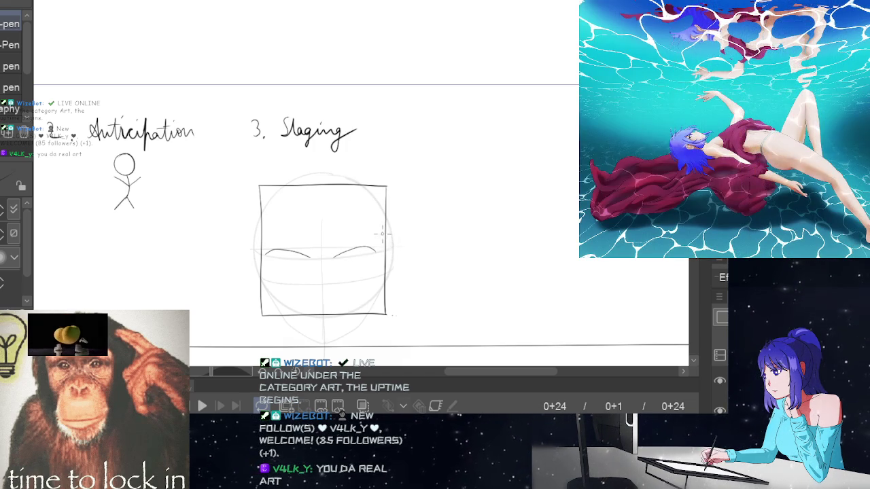
key(ctrl+z)
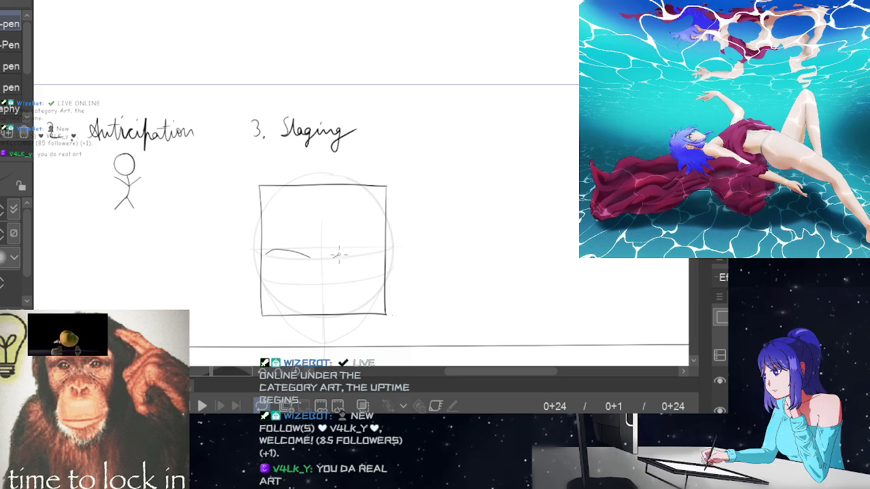
key(ctrl+z)
drag(335, 256, 365, 246)
key(ctrl+z)
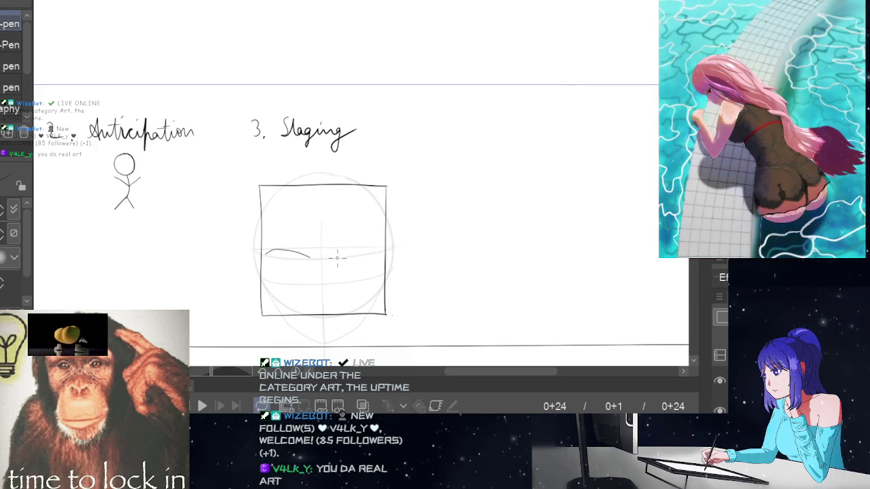
key(ctrl+z)
drag(332, 257, 381, 251)
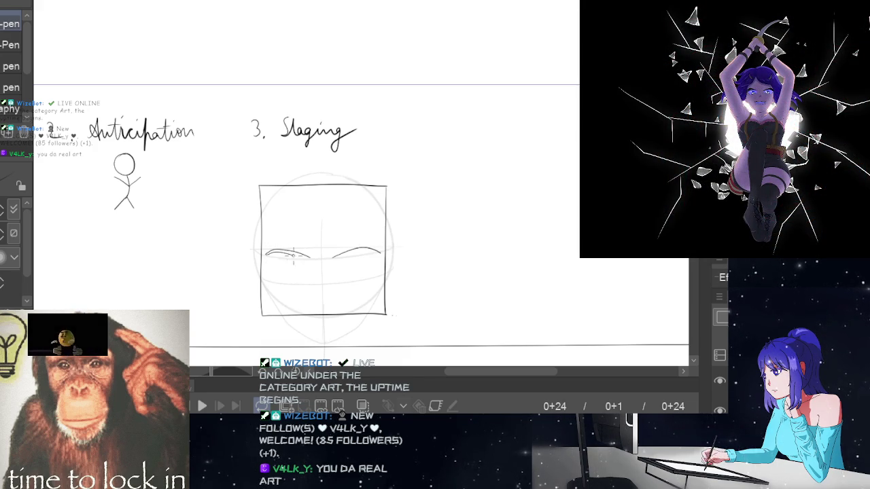
key(ctrl+z)
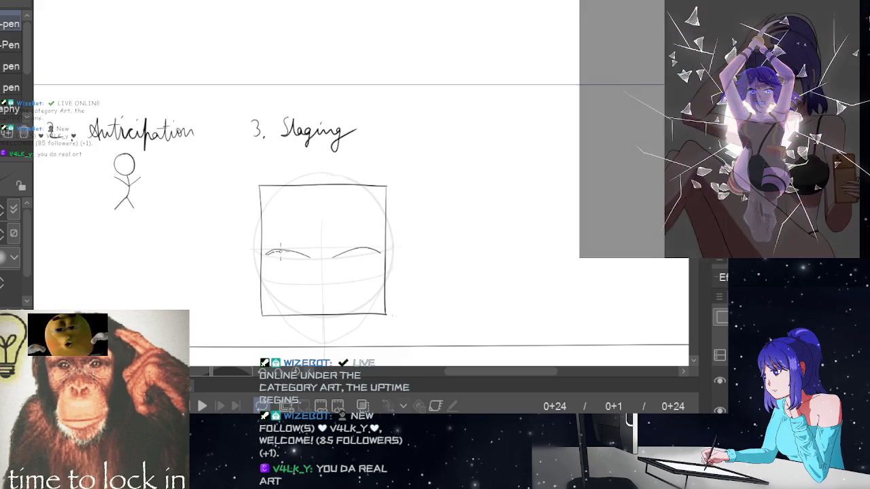
drag(333, 256, 361, 252)
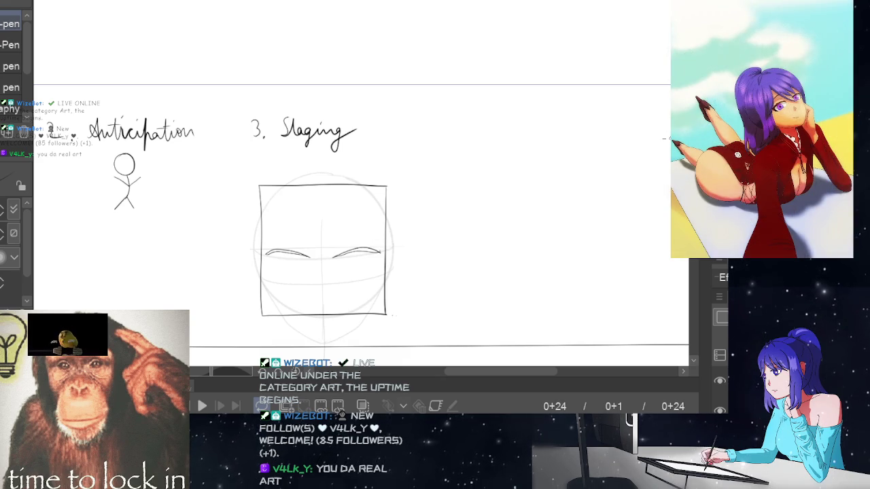
scroll(360, 218, down, 1)
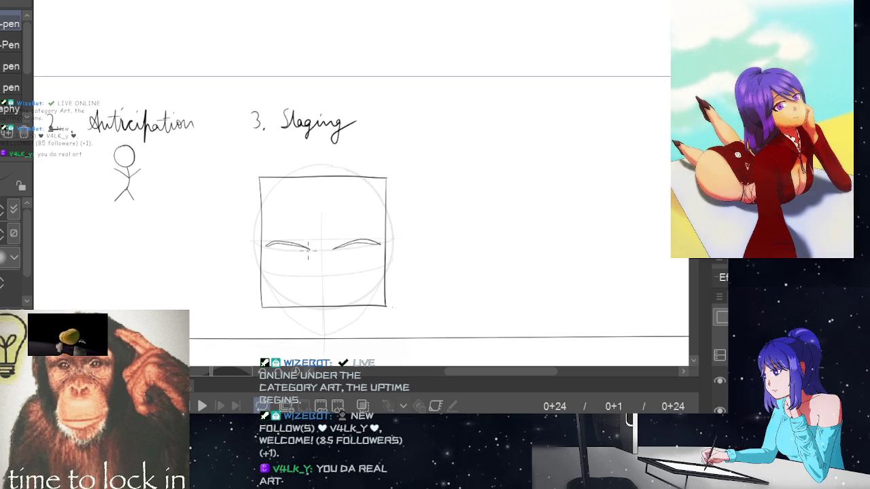
Step: Pencil eye lines under the left and right brows, retrying each one
key(p)
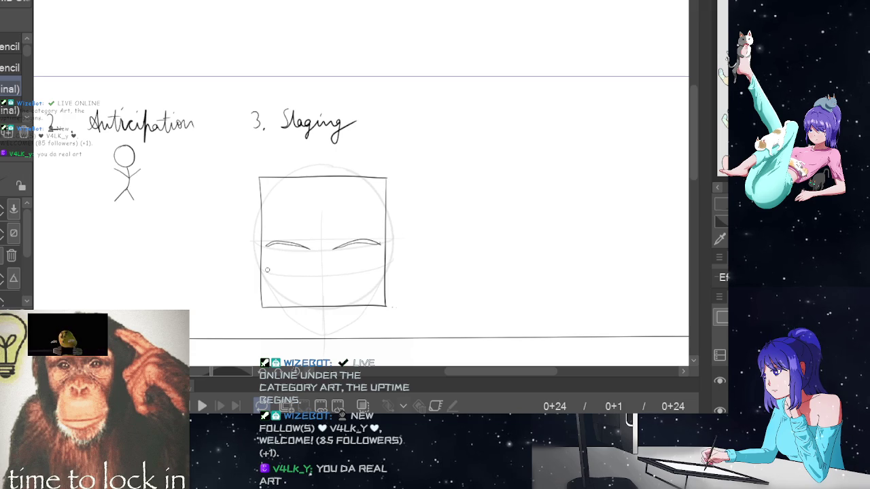
key(ctrl+z)
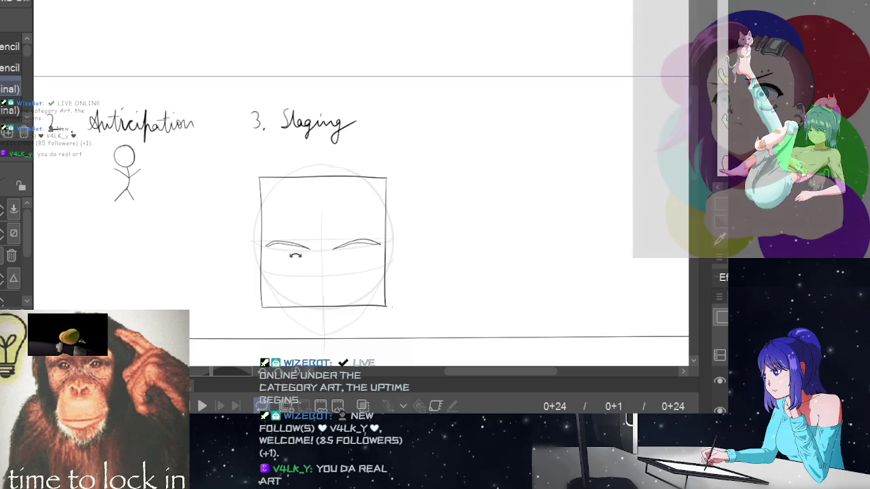
drag(269, 261, 304, 265)
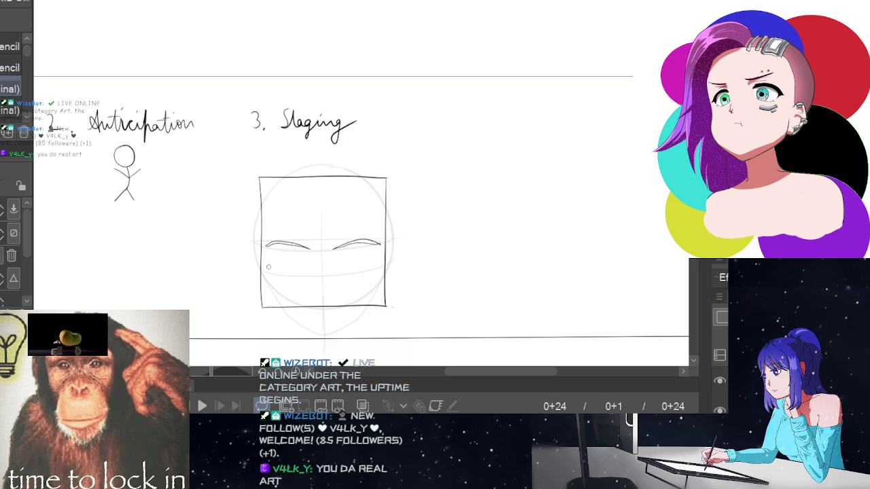
key(ctrl+z)
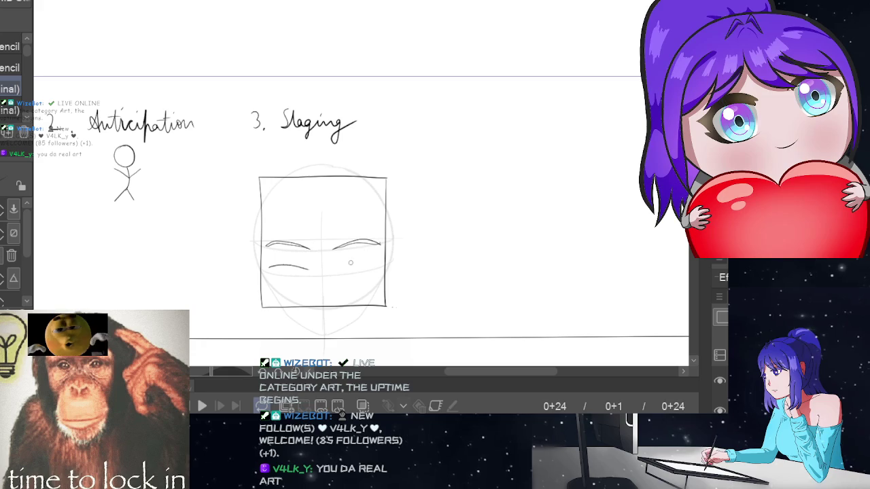
drag(344, 264, 355, 263)
key(ctrl+z)
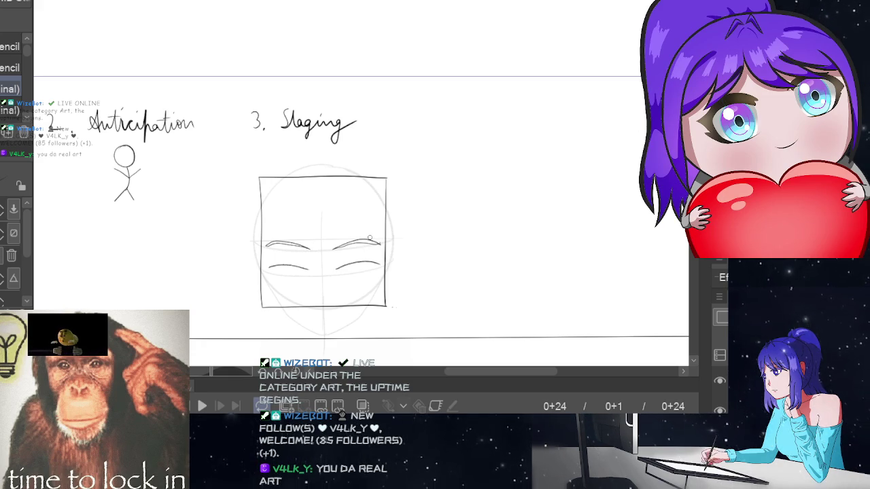
Step: Erase stray marks, then add the left eye's outer-corner stroke and a small iris
key(e)
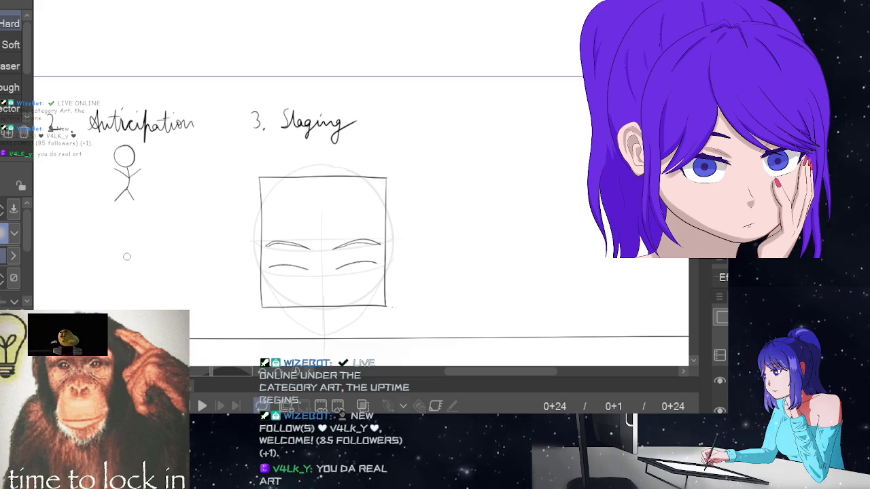
key(p)
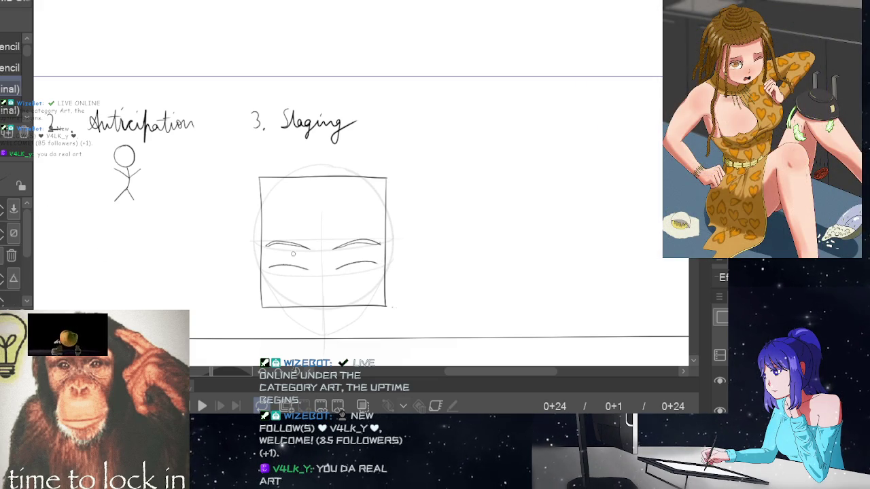
drag(272, 268, 274, 278)
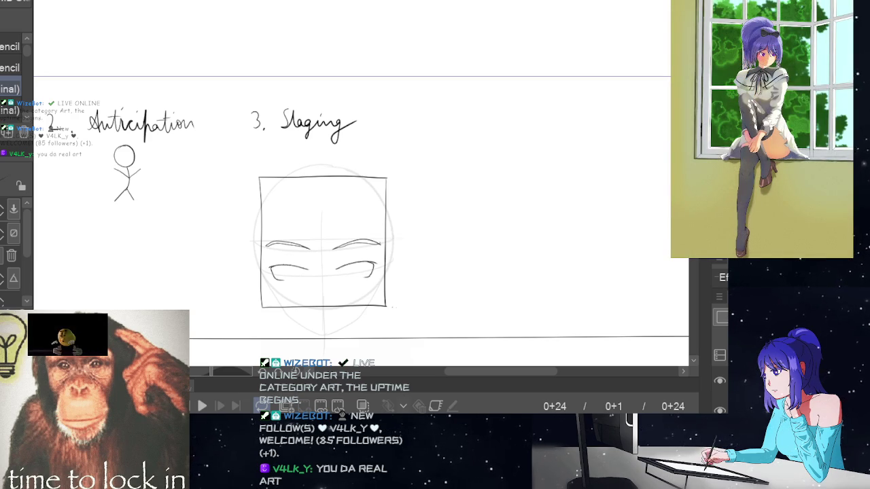
scroll(285, 255, down, 2)
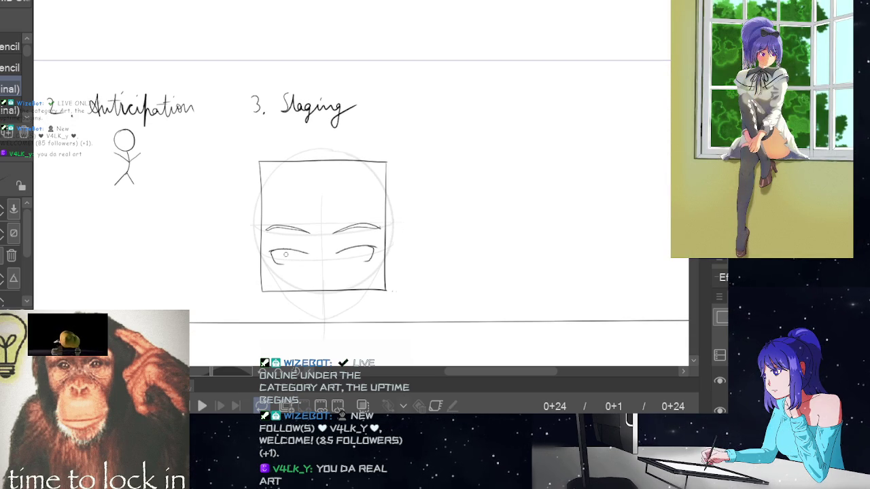
drag(286, 253, 292, 259)
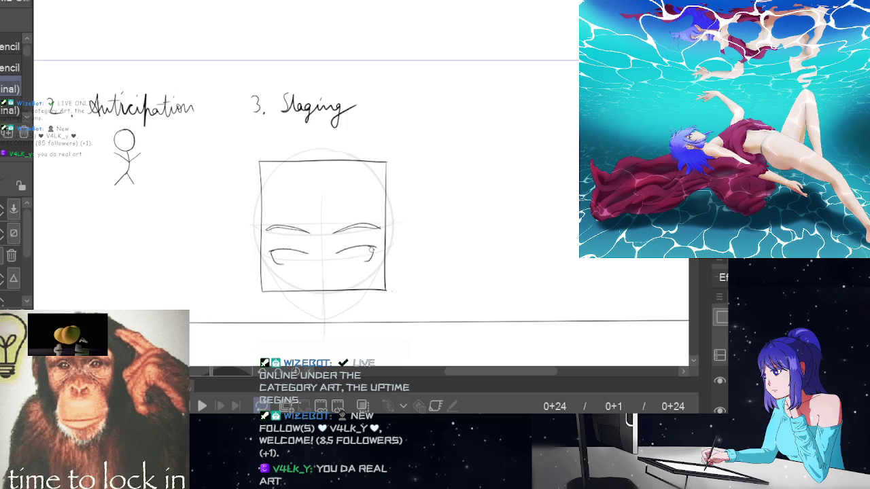
Step: Lasso the left eye and transform it into a better spot under the brow
key(m)
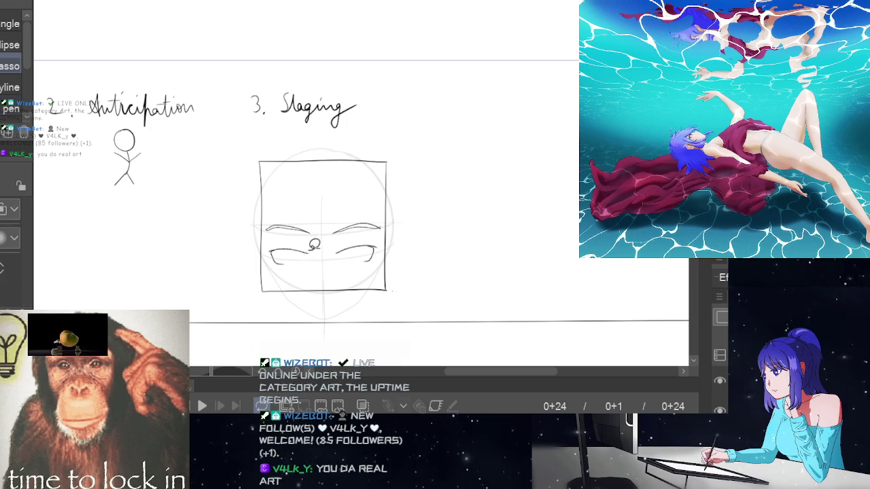
drag(301, 237, 303, 239)
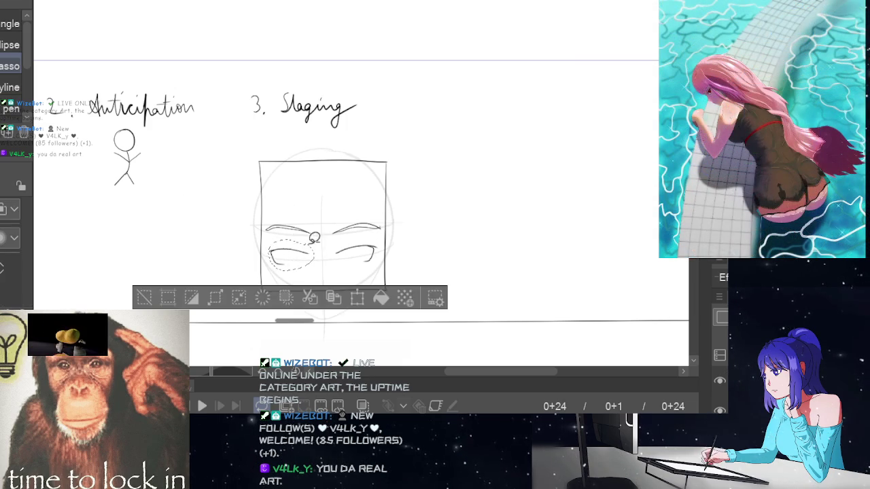
click(338, 297)
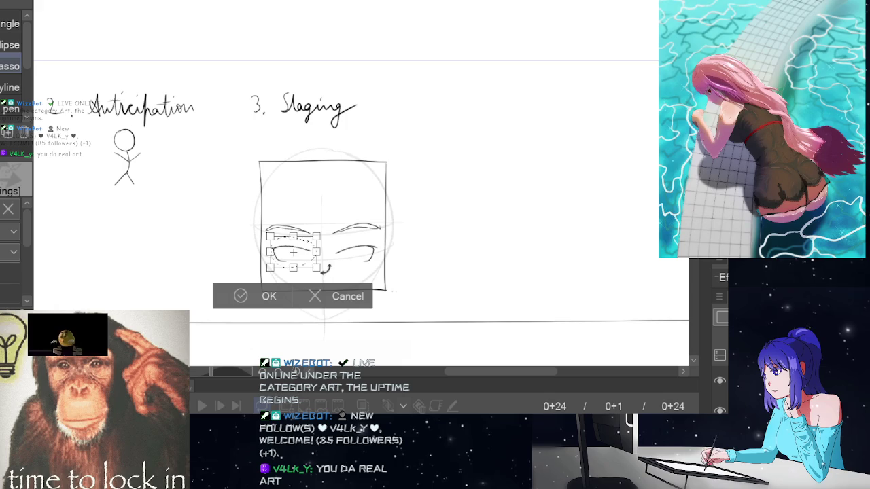
click(268, 299)
click(170, 295)
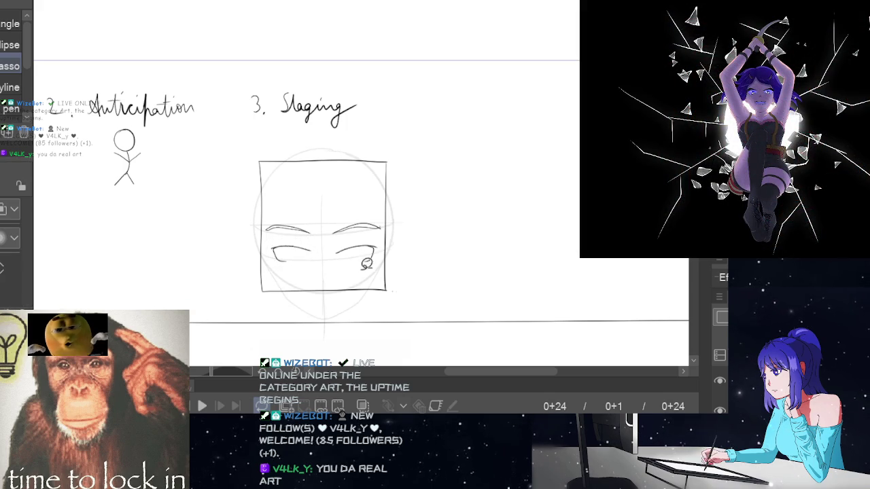
Step: Lasso the right eye and nudge it slightly right and down
drag(384, 242, 378, 250)
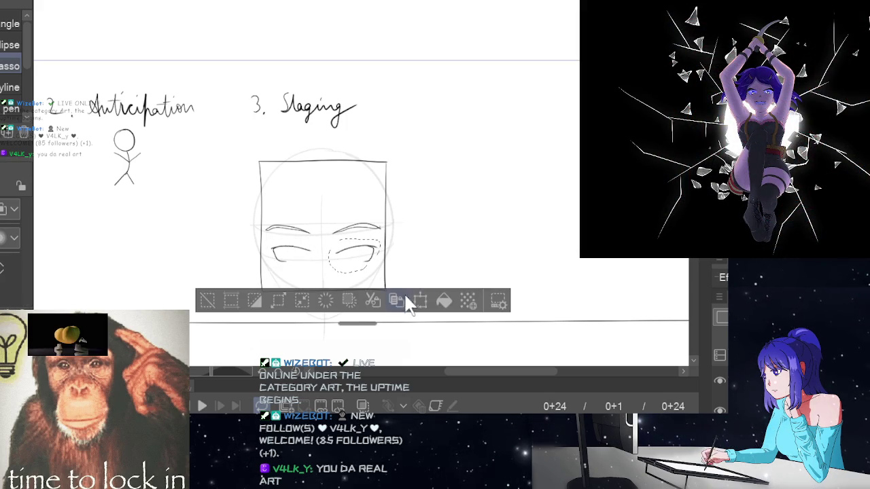
click(422, 299)
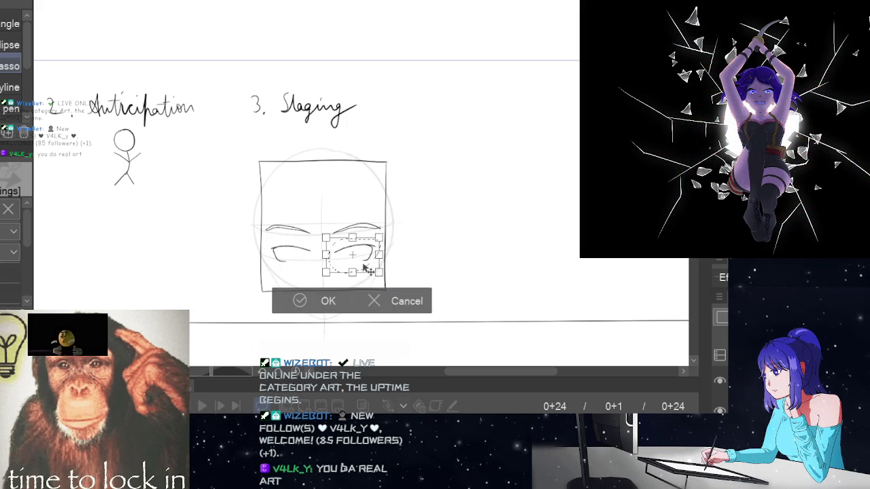
drag(366, 267, 365, 267)
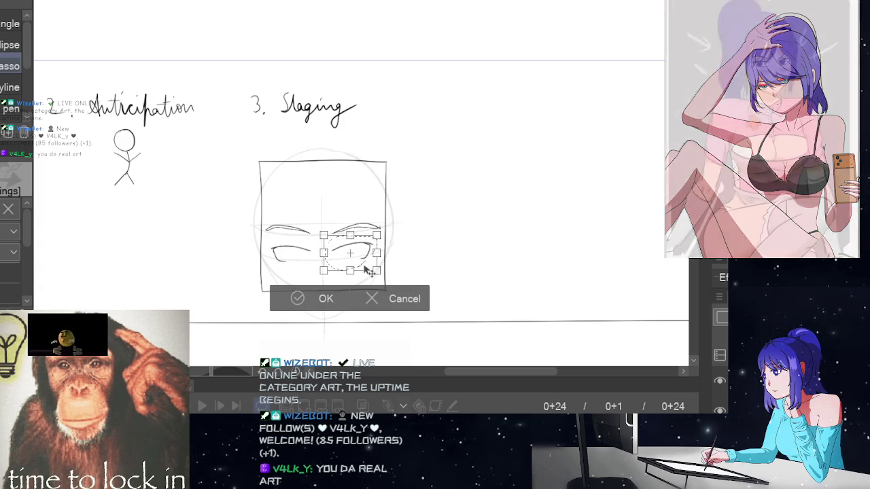
click(320, 299)
key(ctrl+d)
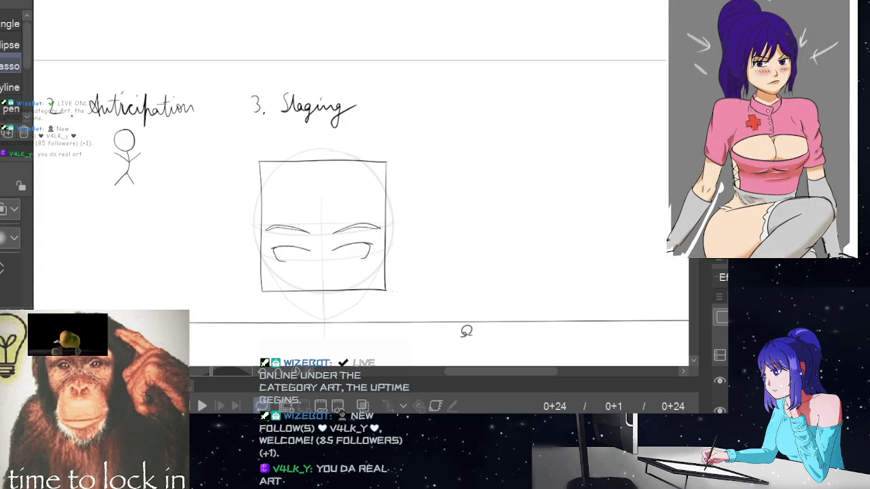
key(p)
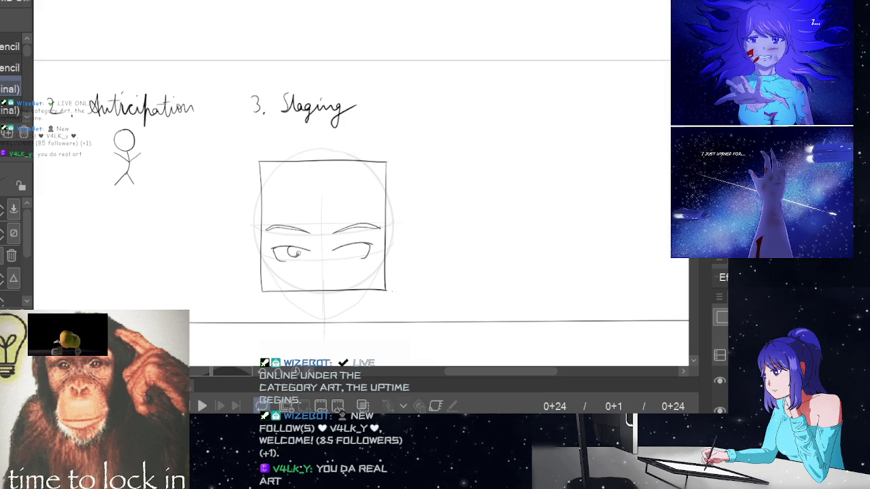
Step: Pencil a round iris in the right eye and two lash strokes at the left eye's corner
drag(348, 247, 349, 248)
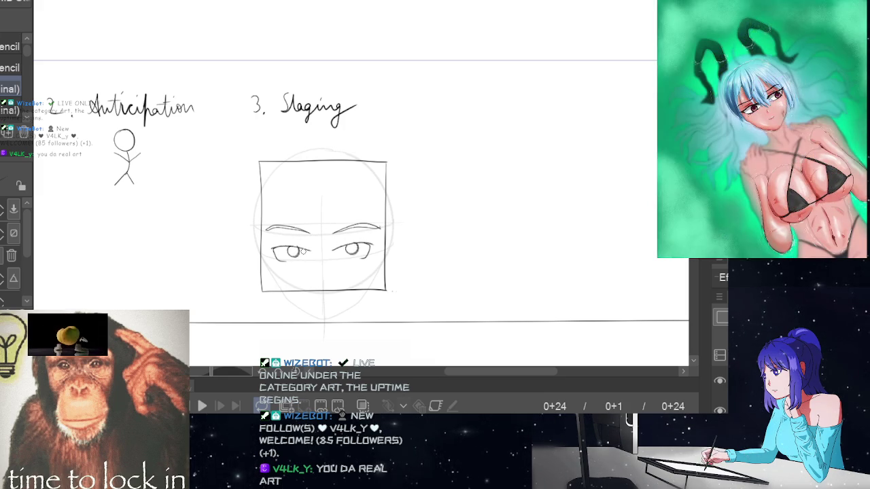
drag(310, 249, 300, 249)
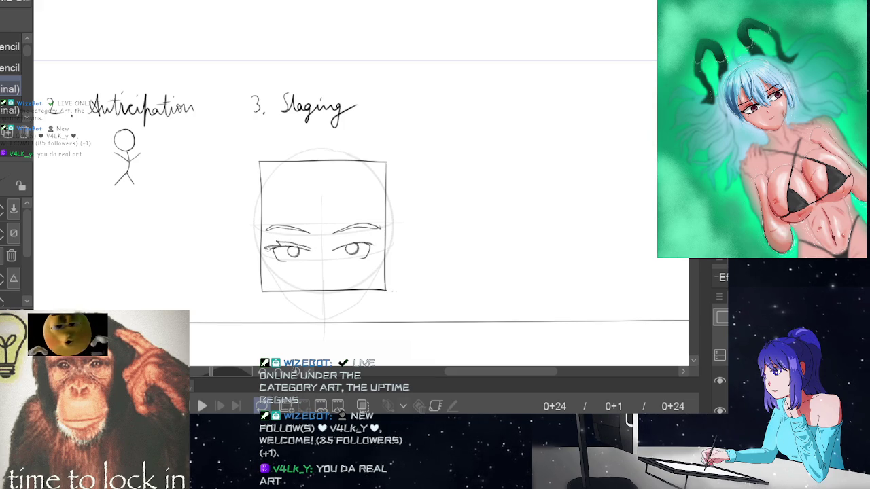
drag(273, 251, 268, 257)
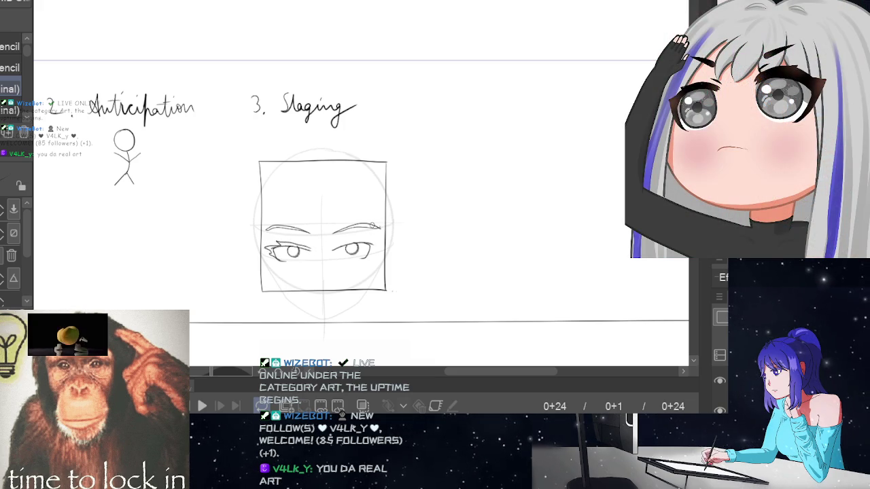
scroll(274, 253, up, 3)
Step: Thicken and extend the left eye's upper lid, erasing stray corner strokes
scroll(273, 252, up, 2)
key(ctrl+z)
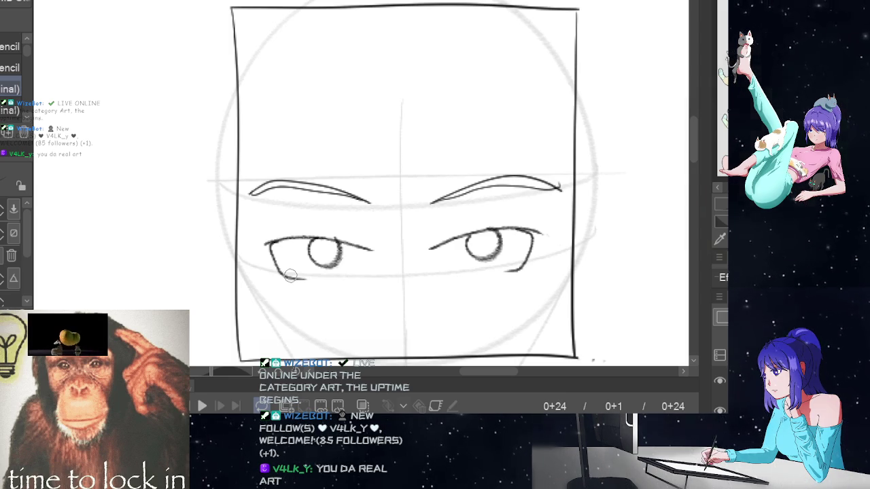
scroll(302, 204, down, 2)
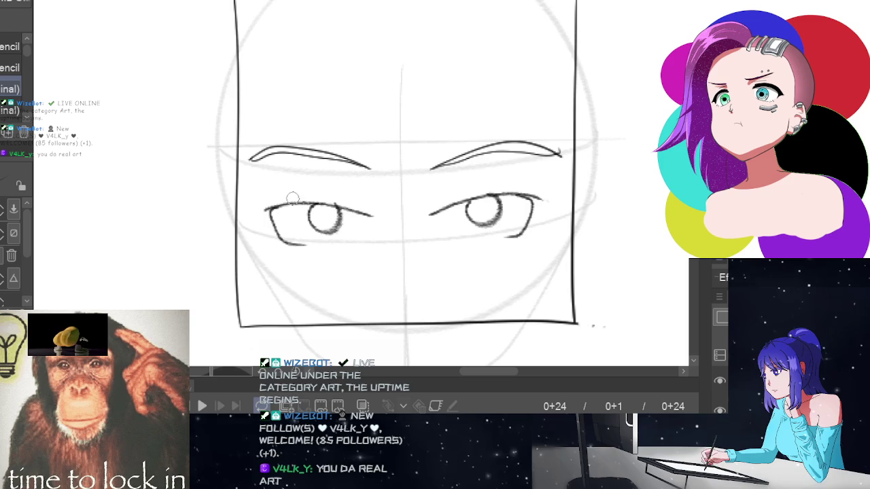
drag(296, 198, 377, 215)
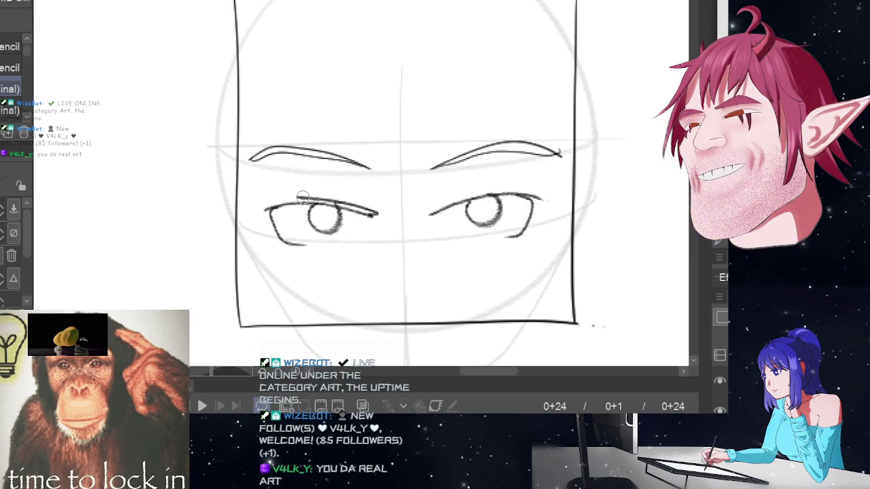
mouse_move(277, 192)
mouse_down()
mouse_move(299, 200)
mouse_move(253, 202)
mouse_move(285, 243)
mouse_up()
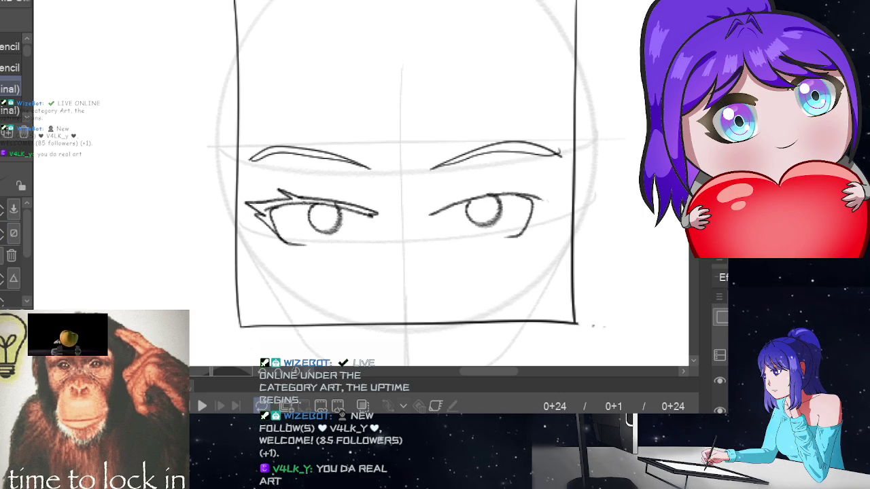
key(e)
drag(268, 207, 279, 194)
key(p)
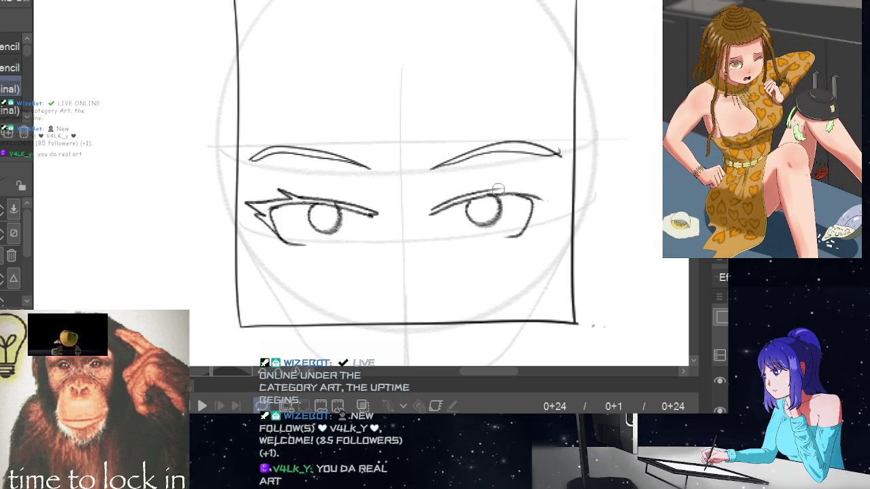
Step: Add a spiky lash at the right eye's outer corner and extend its inner corner line
mouse_move(495, 195)
mouse_down()
mouse_move(520, 182)
mouse_move(561, 195)
mouse_move(541, 215)
mouse_up()
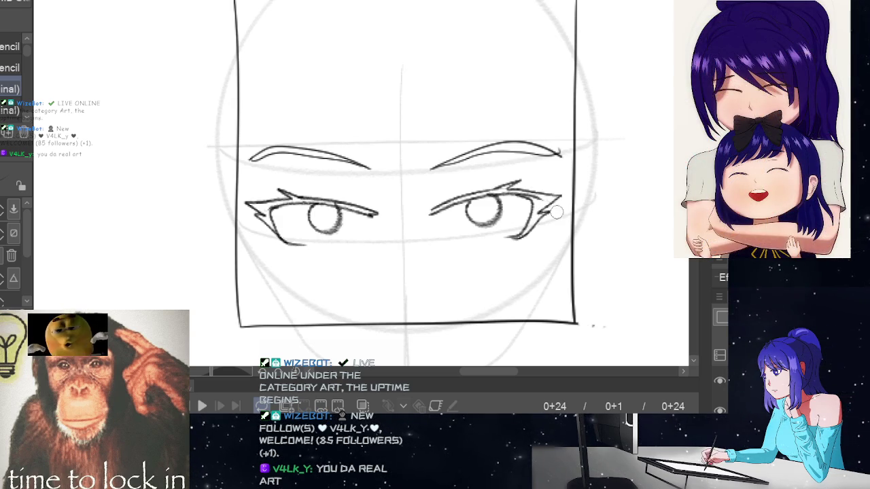
key(ctrl+z)
drag(559, 196, 516, 240)
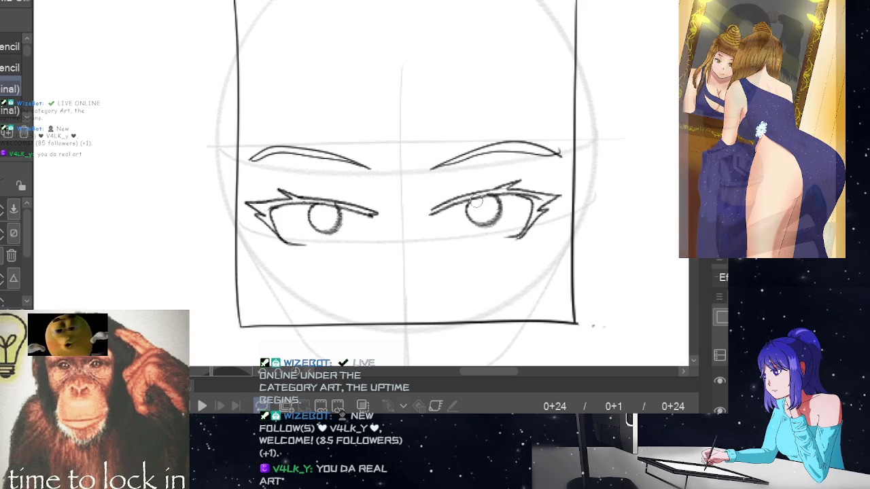
drag(435, 208, 427, 214)
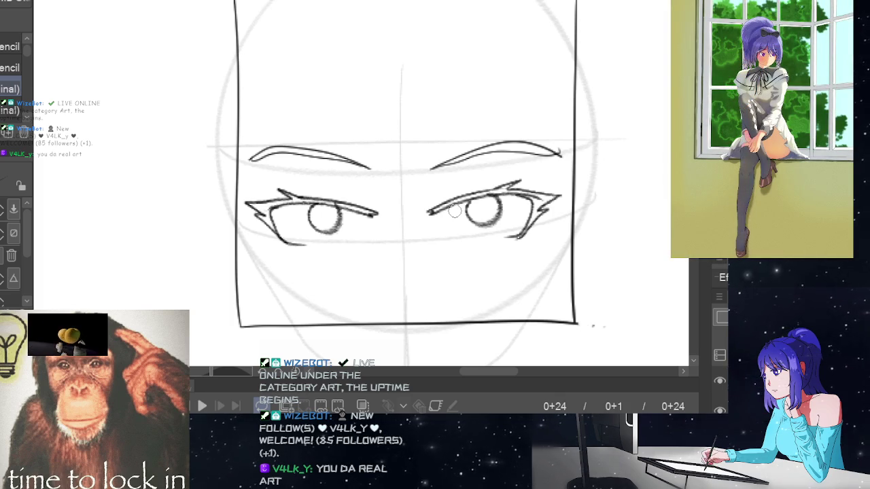
scroll(407, 184, down, 1)
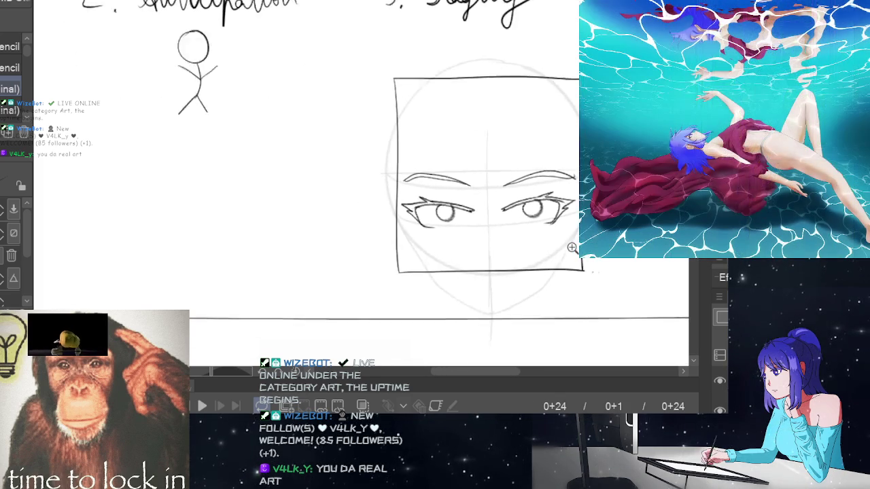
Step: Draw a small mouth below the nose and the left jawline down to the chin
scroll(590, 234, down, 2)
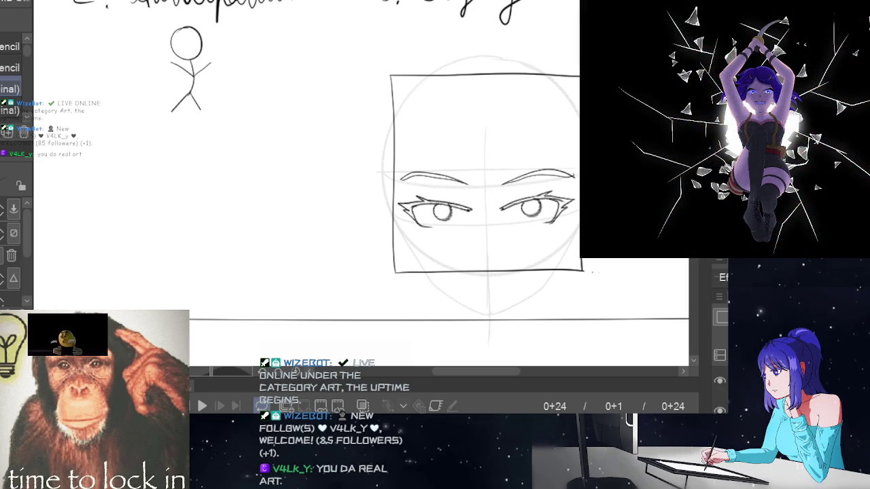
scroll(485, 234, down, 1)
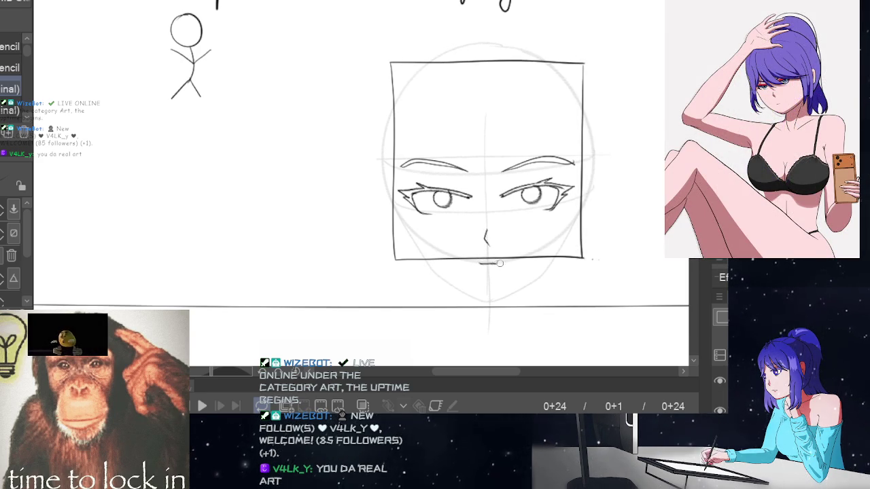
drag(480, 265, 497, 265)
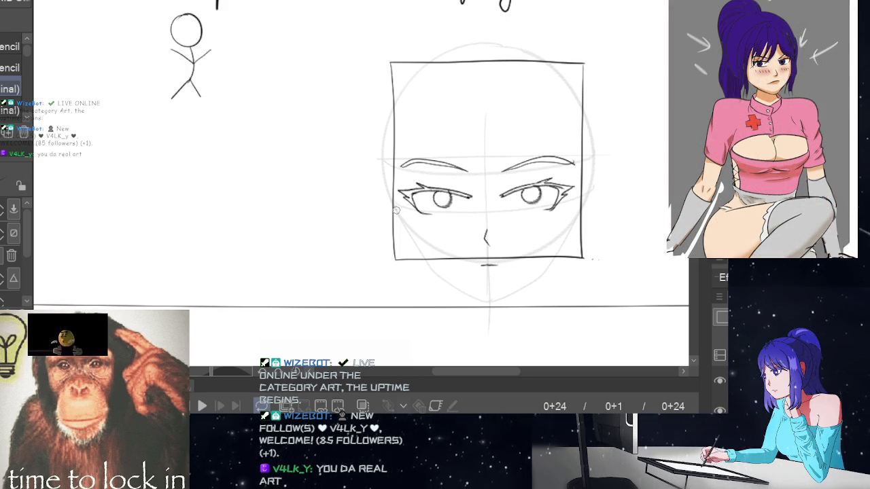
mouse_move(396, 211)
mouse_down()
mouse_move(433, 272)
mouse_move(489, 295)
mouse_up()
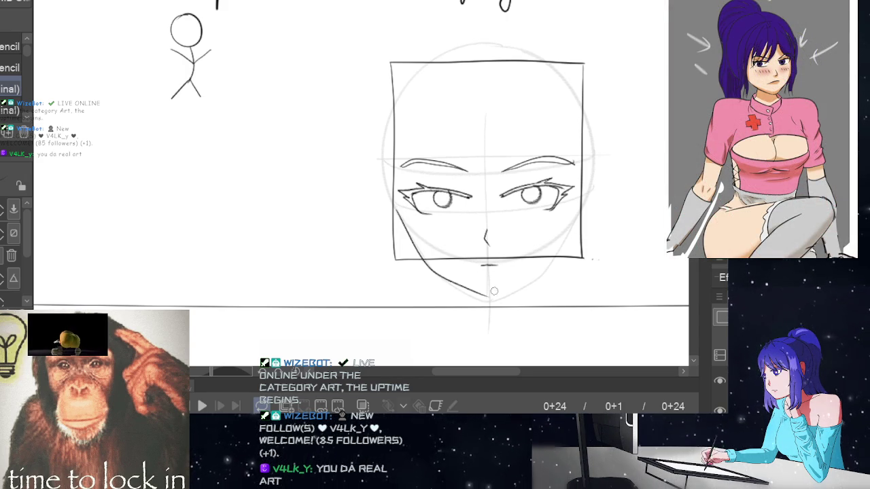
Step: Draw the right jawline up from the chin, retrying until it forms a pointed chin
drag(490, 294, 574, 219)
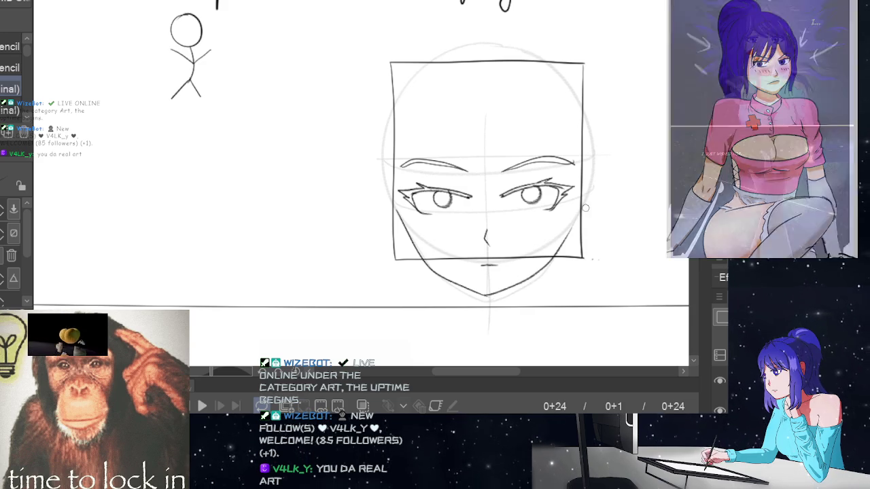
mouse_move(487, 295)
mouse_down()
mouse_move(544, 266)
mouse_move(572, 202)
mouse_up()
key(ctrl+z)
mouse_move(492, 295)
mouse_down()
mouse_move(547, 263)
mouse_move(588, 201)
mouse_up()
key(ctrl+z)
mouse_move(487, 295)
mouse_down()
mouse_move(536, 271)
mouse_move(578, 208)
mouse_up()
key(ctrl+z)
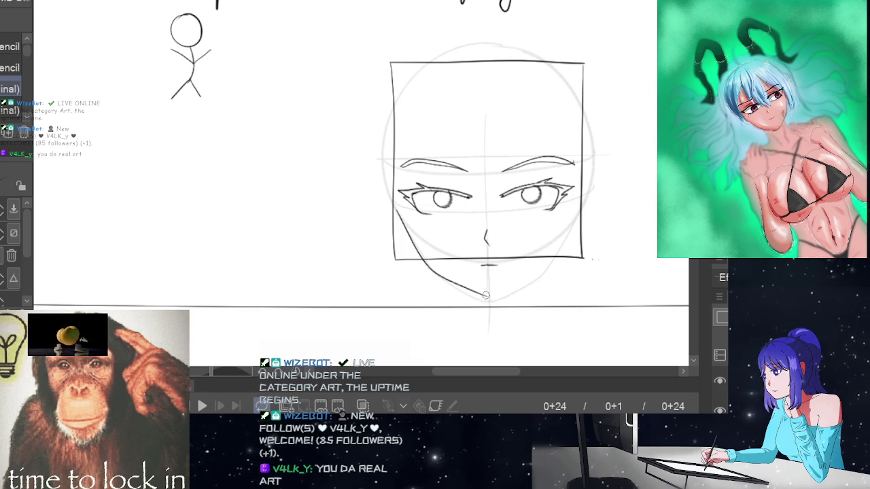
mouse_move(495, 295)
mouse_down()
mouse_move(548, 266)
mouse_move(597, 193)
mouse_up()
key(ctrl+z)
drag(489, 297, 596, 193)
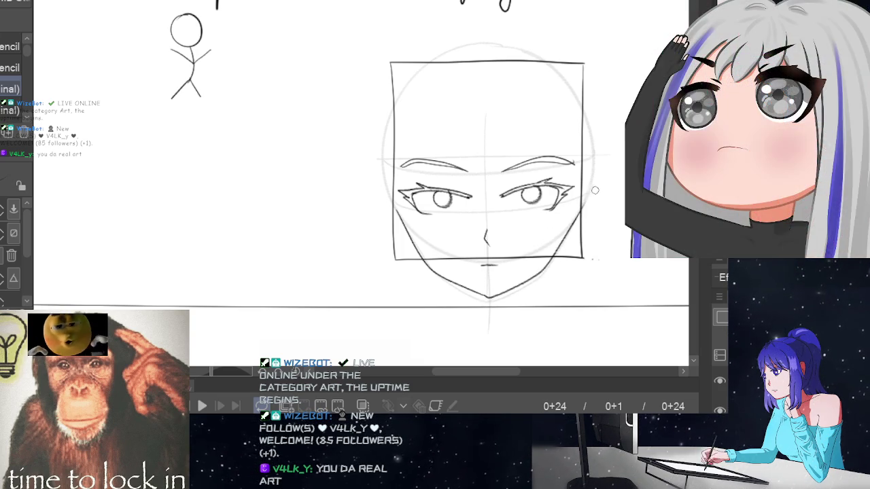
key(ctrl+z)
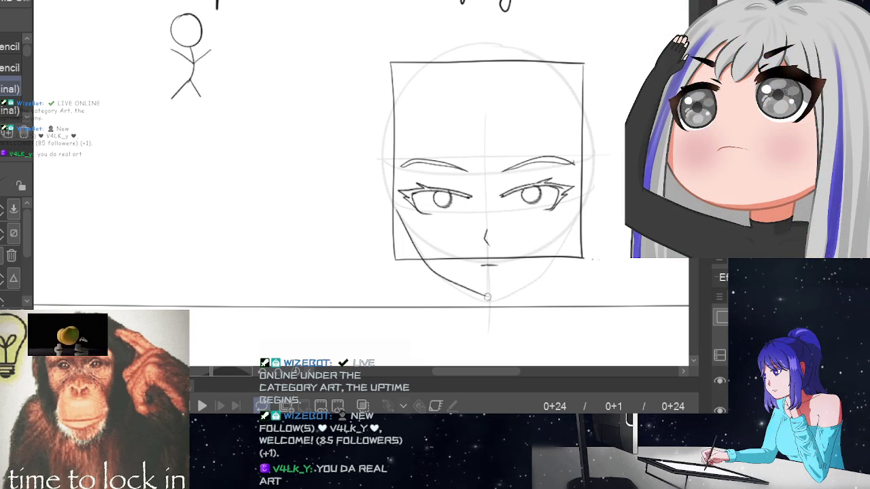
mouse_move(496, 297)
mouse_down()
mouse_move(547, 270)
mouse_move(592, 189)
mouse_up()
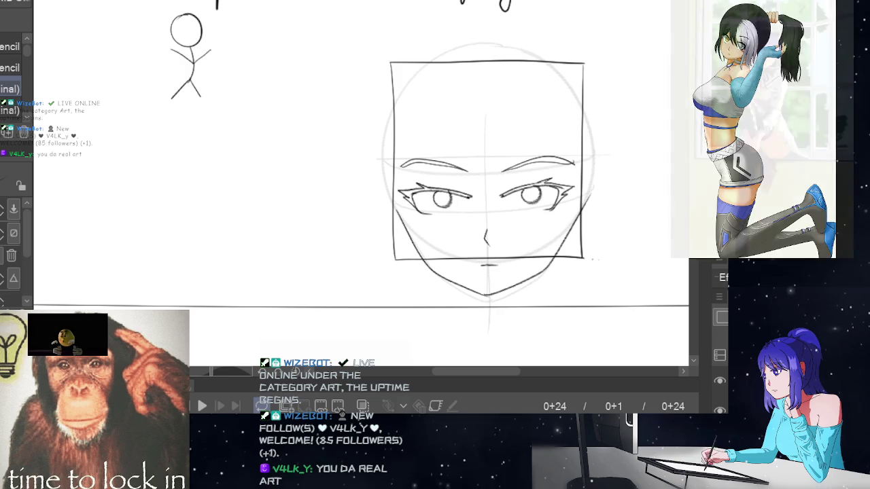
scroll(361, 172, down, 1)
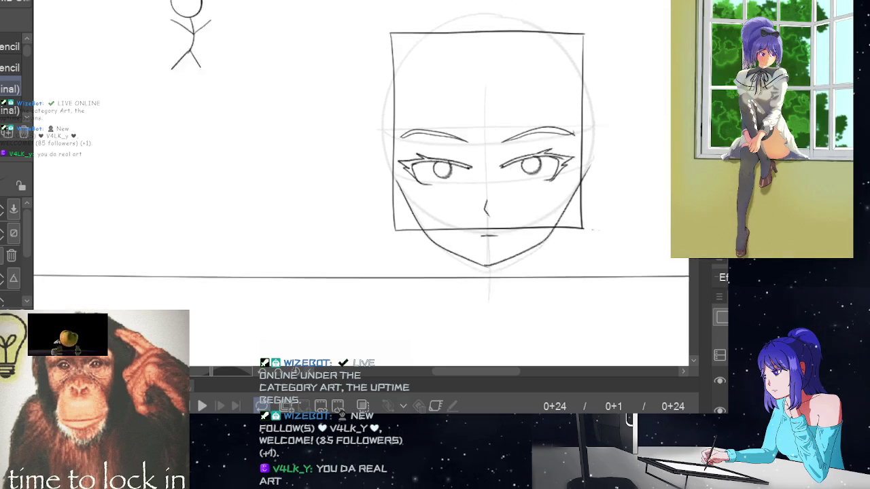
scroll(361, 183, up, 3)
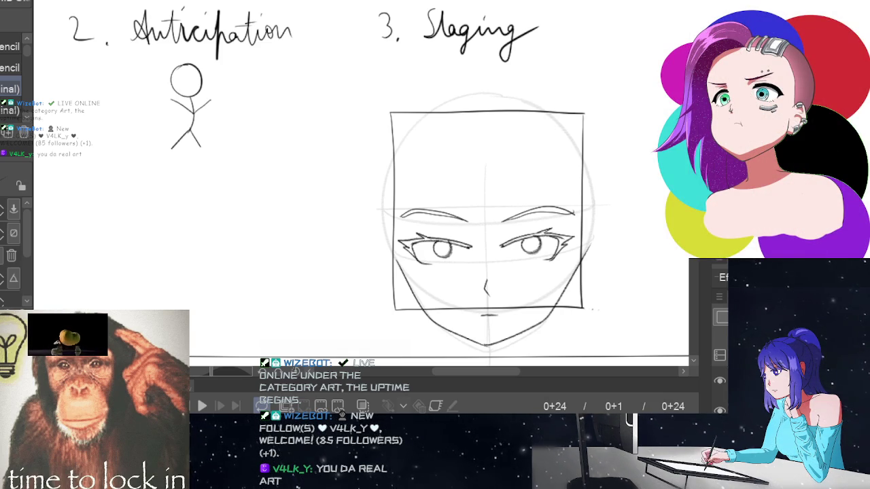
Step: Pencil a short extra line along the left eye's upper lid crease
scroll(439, 204, down, 1)
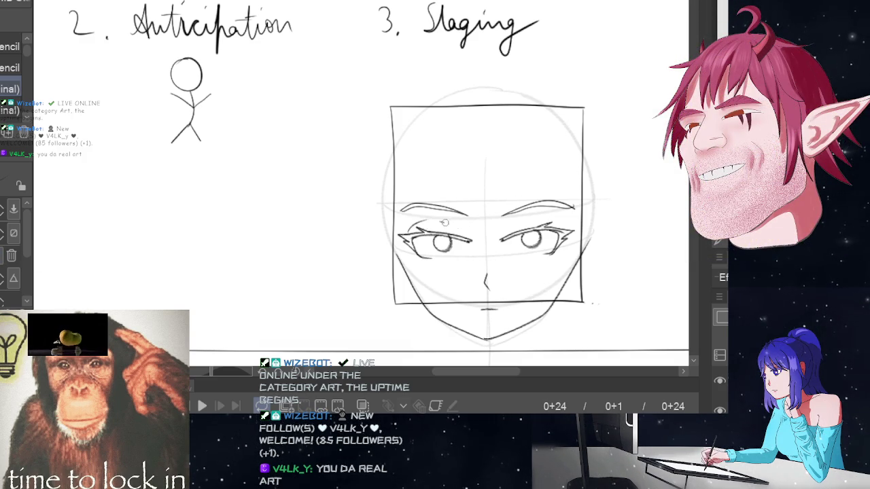
drag(431, 227, 457, 226)
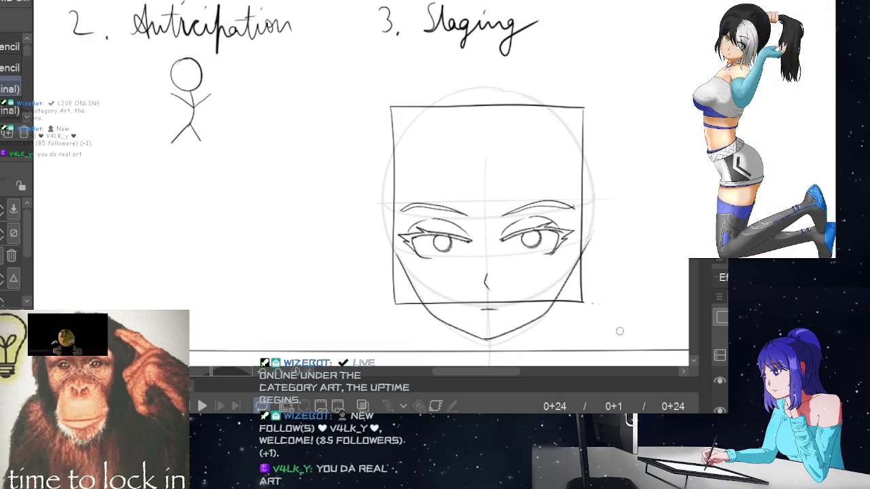
scroll(439, 183, down, 1)
scroll(439, 183, up, 2)
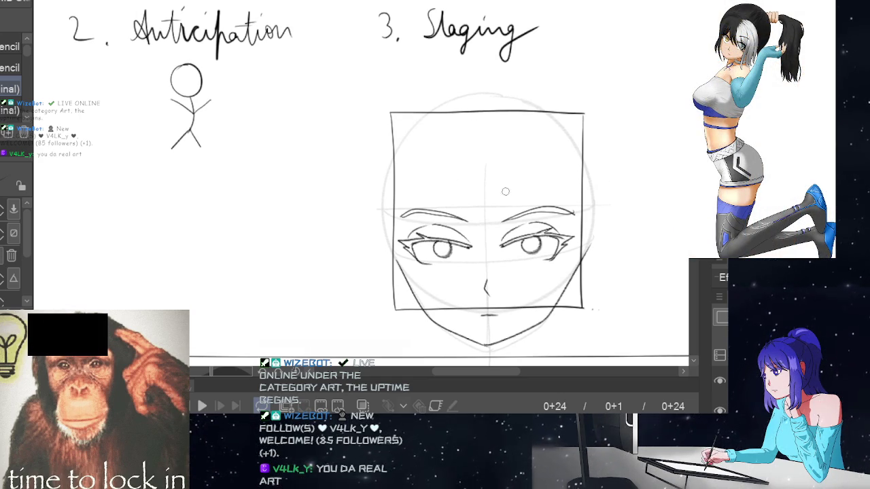
Step: Draw curved bang strands across the forehead toward the right eye
drag(445, 140, 498, 264)
key(ctrl+z)
drag(449, 128, 503, 262)
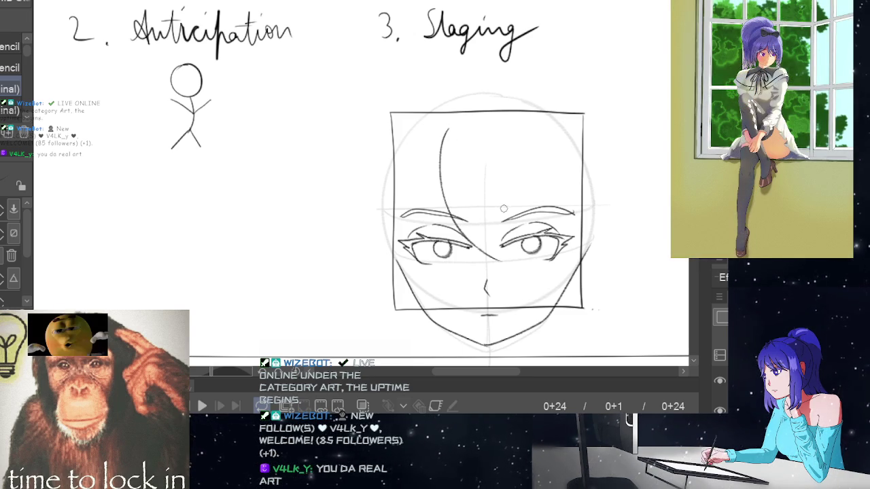
key(ctrl+z)
drag(445, 130, 505, 247)
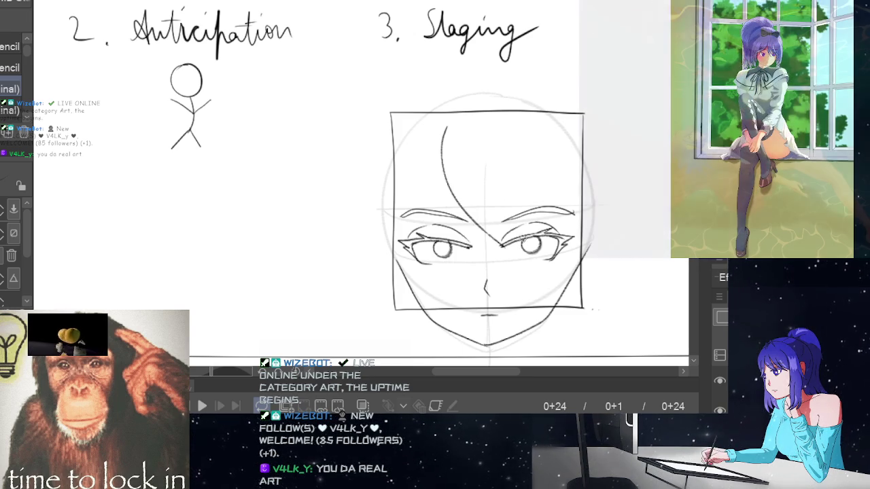
key(ctrl+z)
mouse_move(442, 129)
mouse_down()
mouse_move(438, 183)
mouse_move(487, 253)
mouse_up()
key(ctrl+z)
drag(445, 138, 506, 249)
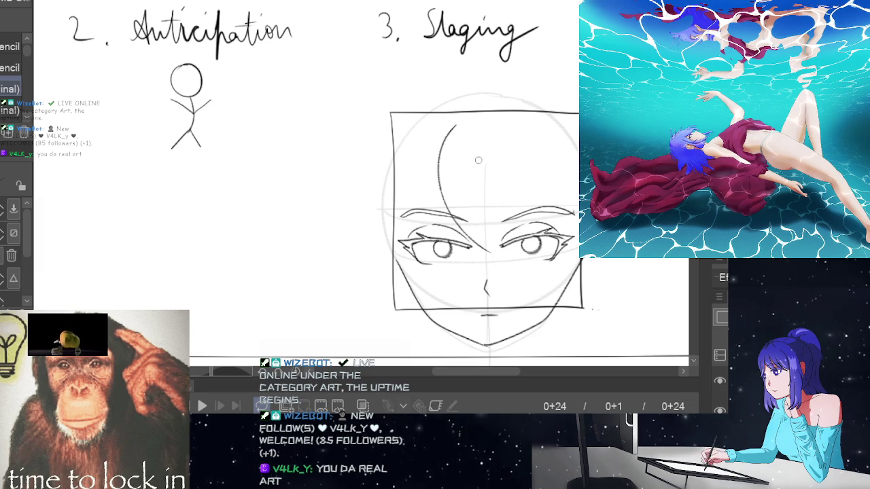
drag(473, 150, 505, 243)
drag(449, 179, 474, 220)
key(ctrl+z)
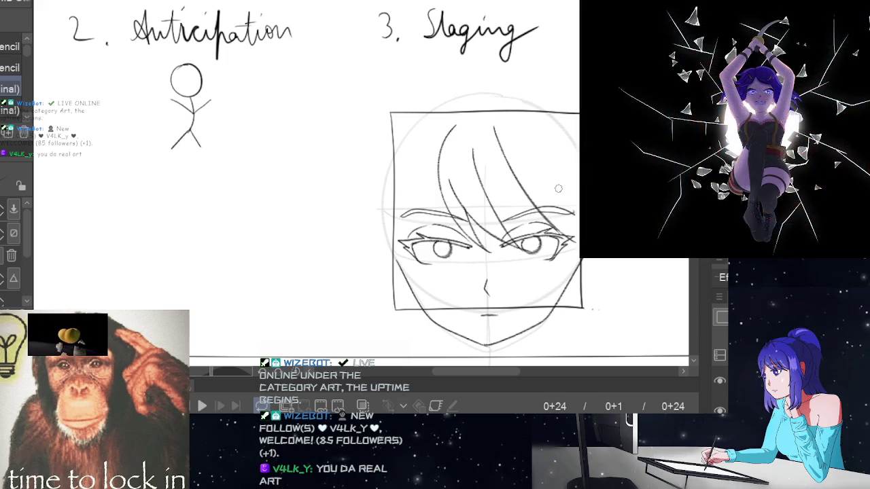
Step: Add hair strands down the face's right side and start the hair outline arc above the head
drag(495, 126, 566, 230)
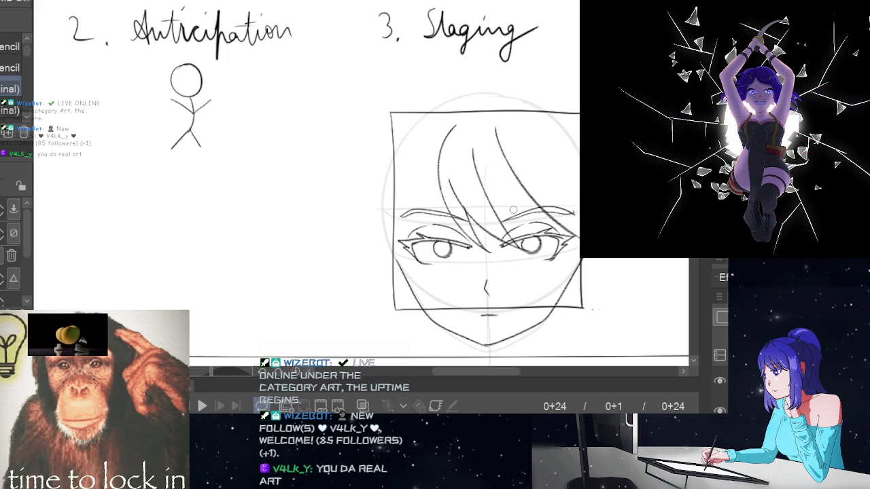
mouse_move(491, 203)
mouse_down()
mouse_move(528, 231)
mouse_move(590, 242)
mouse_up()
key(ctrl+z)
drag(537, 223, 591, 239)
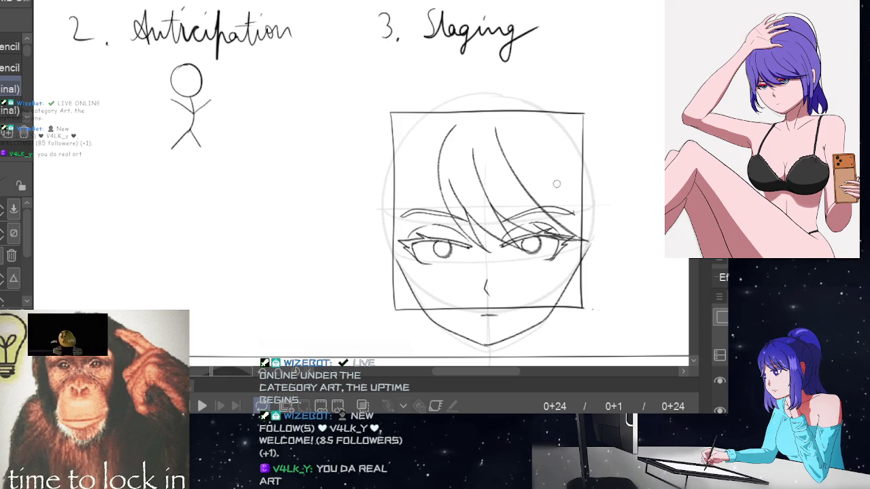
drag(551, 184, 572, 223)
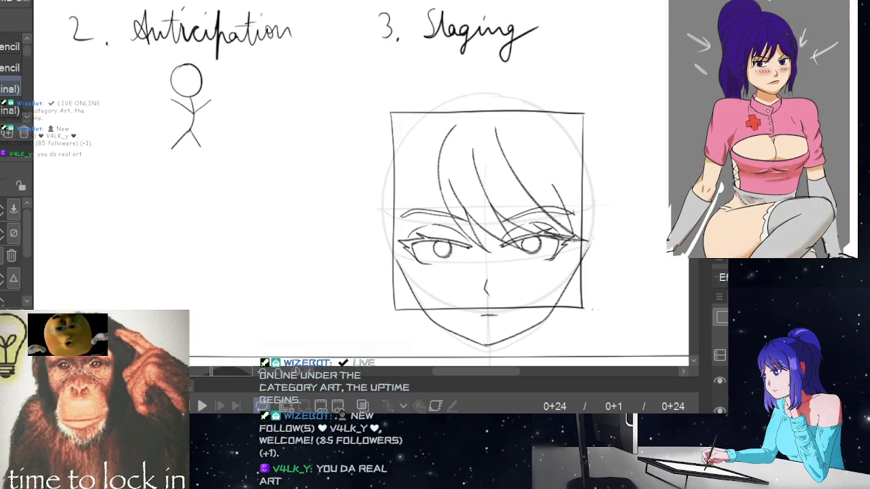
key(ctrl+z)
mouse_move(551, 184)
mouse_down()
mouse_move(577, 234)
mouse_move(562, 323)
mouse_up()
key(ctrl+z)
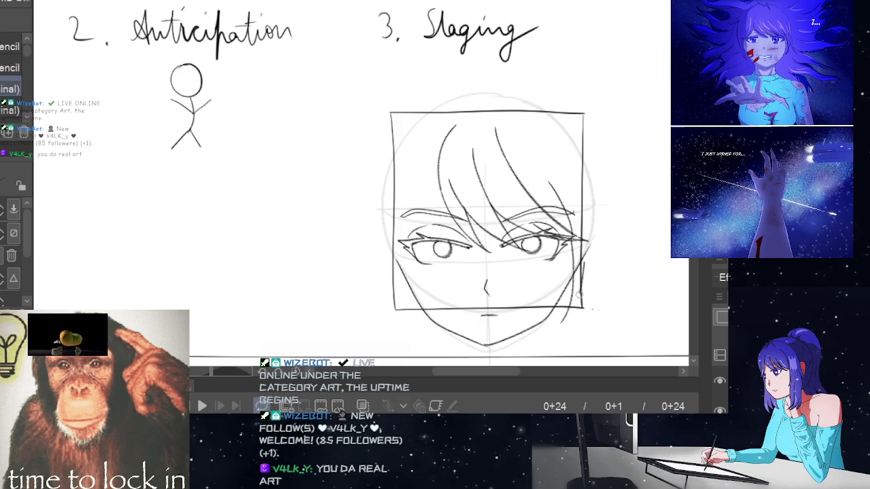
drag(576, 299, 591, 250)
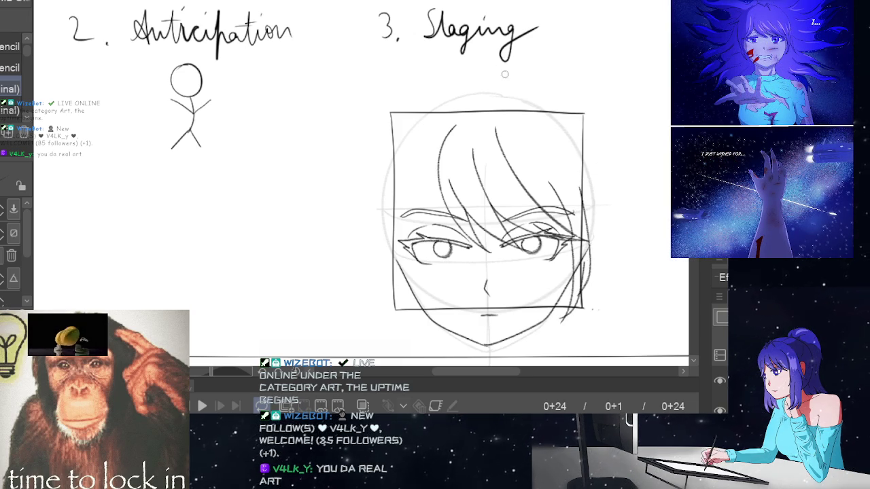
mouse_move(482, 66)
mouse_down()
mouse_move(443, 75)
mouse_move(374, 258)
mouse_up()
Step: Redraw the hair outline arc down the head's left side
key(ctrl+z)
drag(480, 64, 379, 266)
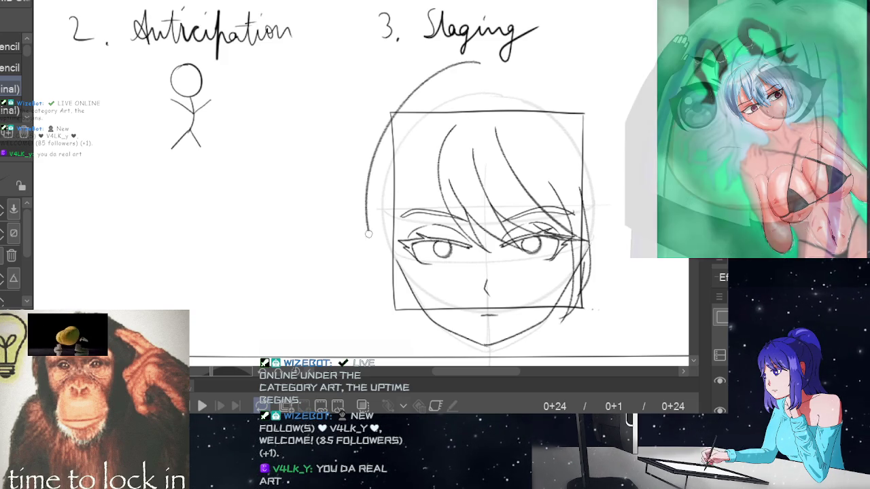
key(ctrl+z)
drag(480, 62, 386, 255)
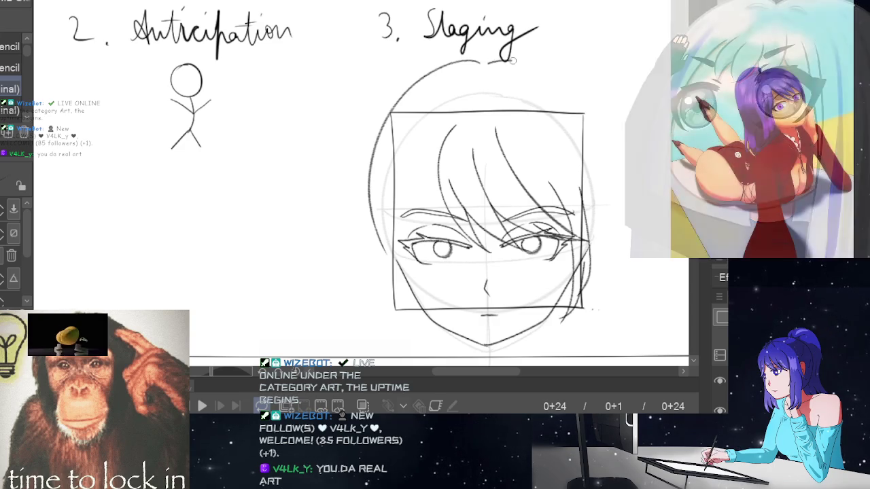
Step: Trace the hair outline down the head's right side, retrying until it fits
mouse_move(507, 57)
mouse_down()
mouse_move(607, 150)
mouse_move(593, 279)
mouse_up()
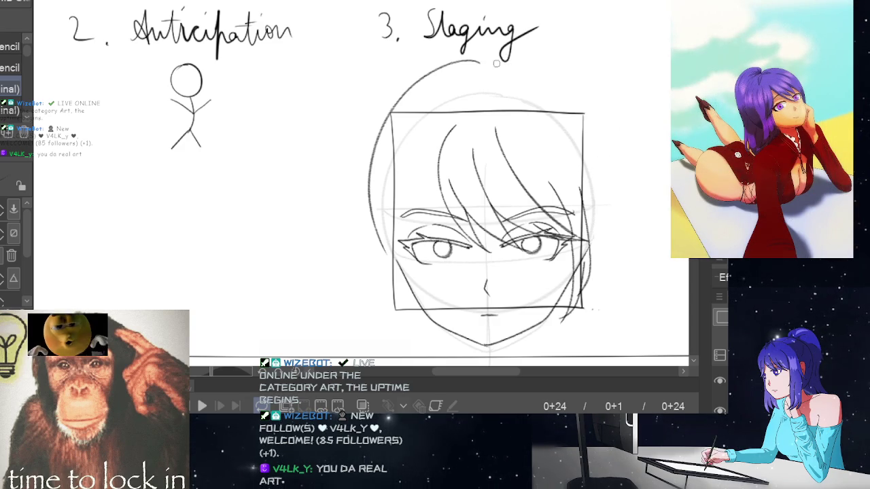
mouse_move(522, 54)
mouse_down()
mouse_move(575, 78)
mouse_move(607, 254)
mouse_up()
key(ctrl+z)
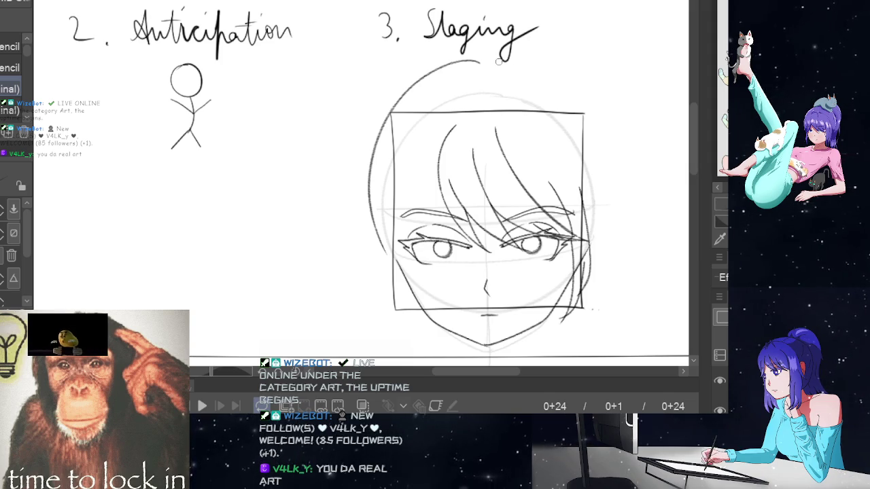
mouse_move(501, 62)
mouse_down()
mouse_move(564, 81)
mouse_move(604, 310)
mouse_up()
key(ctrl+z)
drag(501, 61, 602, 299)
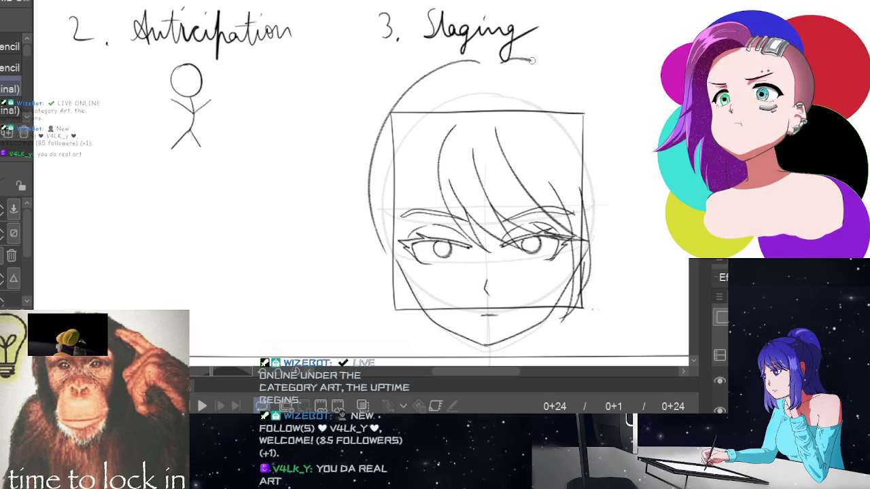
key(ctrl+z)
mouse_move(500, 62)
mouse_down()
mouse_move(592, 113)
mouse_move(603, 310)
mouse_up()
key(ctrl+z)
mouse_move(499, 64)
mouse_down()
mouse_move(549, 61)
mouse_move(608, 224)
mouse_move(590, 333)
mouse_up()
key(ctrl+z)
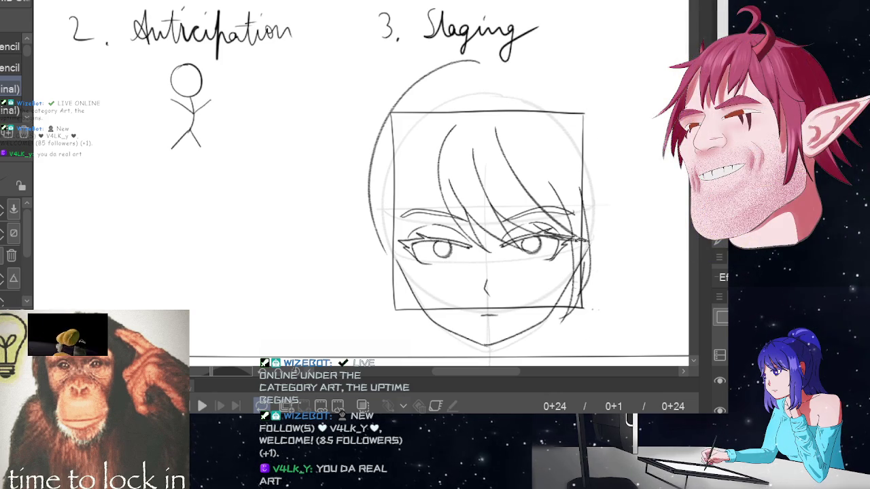
mouse_move(500, 61)
mouse_down()
mouse_move(536, 60)
mouse_move(604, 193)
mouse_move(591, 309)
mouse_up()
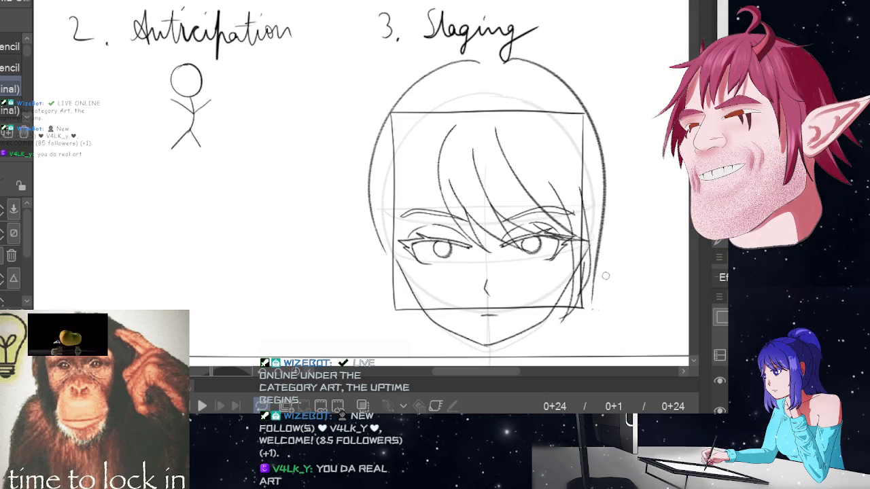
Step: Extend the right hair line toward the jaw and darken the arc across the crown
drag(589, 299, 599, 344)
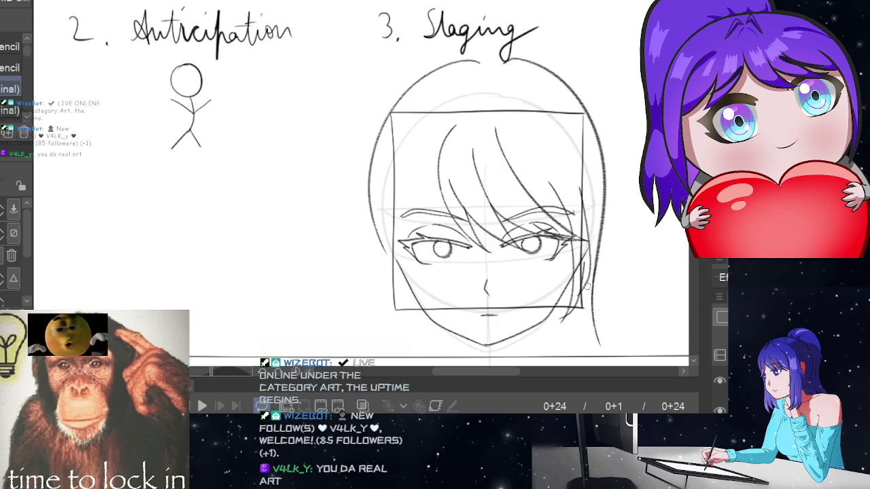
drag(586, 285, 603, 344)
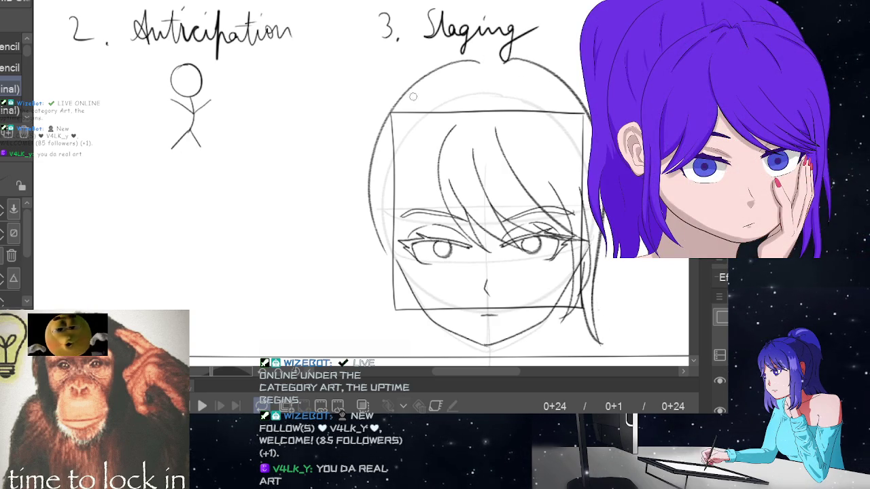
drag(461, 61, 536, 63)
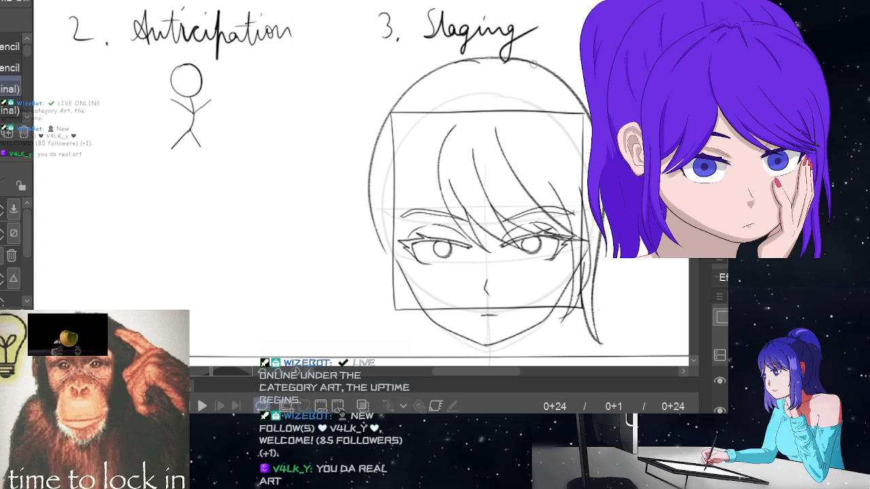
key(e)
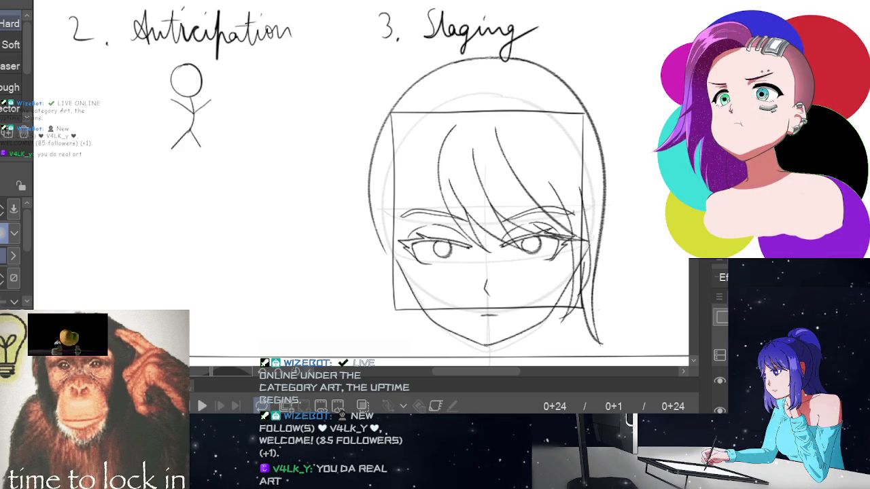
Step: Sketch hair strands on the head's left side and darken the face's left edge line
key(p)
drag(436, 178, 411, 233)
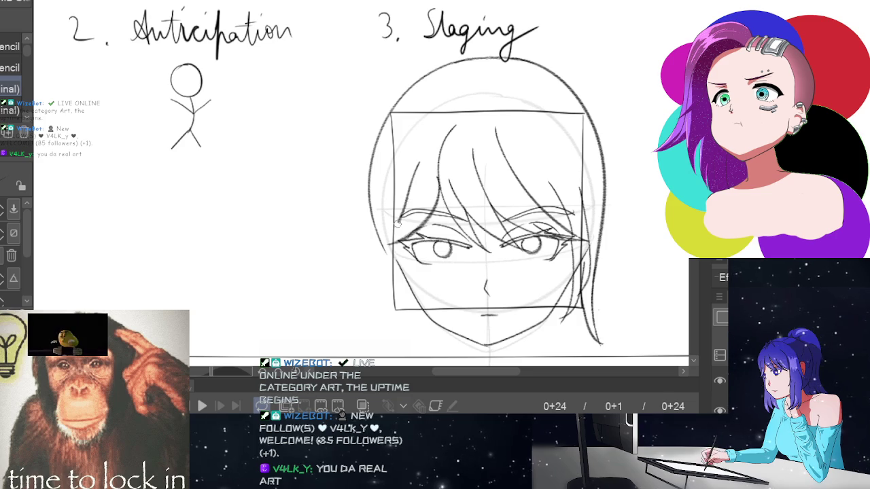
mouse_move(418, 141)
mouse_down()
mouse_move(406, 217)
mouse_move(382, 250)
mouse_up()
mouse_move(405, 197)
mouse_down()
mouse_move(393, 248)
mouse_move(416, 339)
mouse_up()
key(ctrl+z)
drag(393, 244, 398, 299)
mouse_move(395, 238)
mouse_down()
mouse_move(401, 315)
mouse_move(418, 331)
mouse_up()
key(ctrl+z)
drag(391, 243, 405, 311)
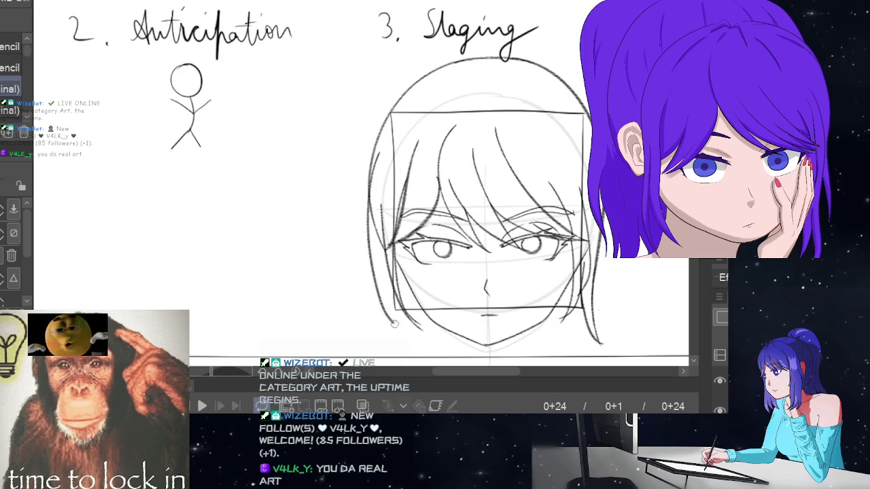
Step: Draw long strands down the left hair edge, extending them below the jawline
drag(374, 159, 383, 294)
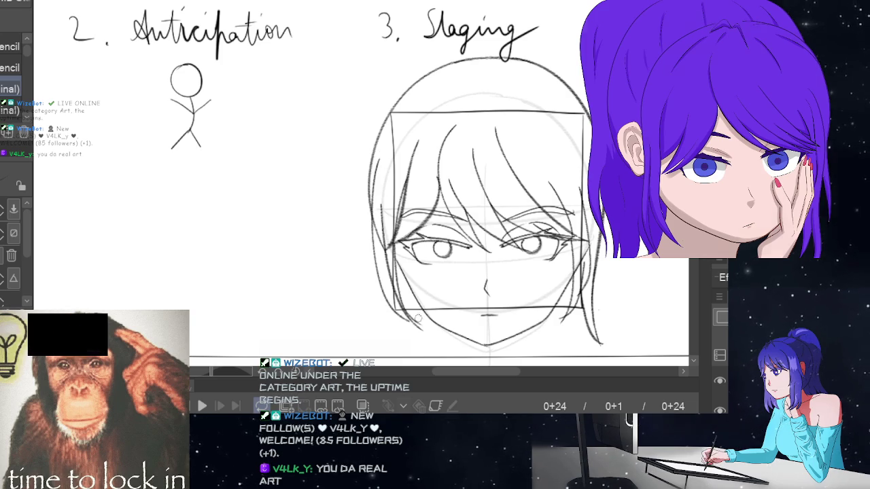
key(ctrl+z)
mouse_move(378, 158)
mouse_down()
mouse_move(373, 210)
mouse_move(397, 298)
mouse_up()
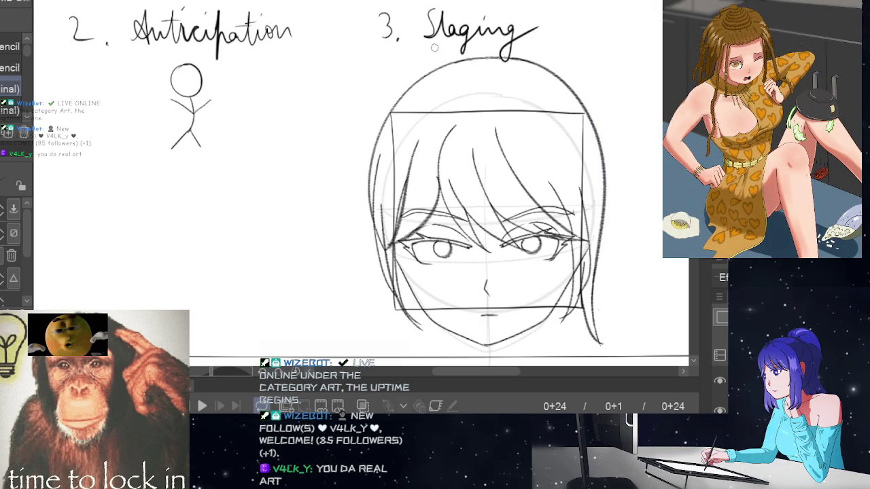
drag(373, 155, 371, 333)
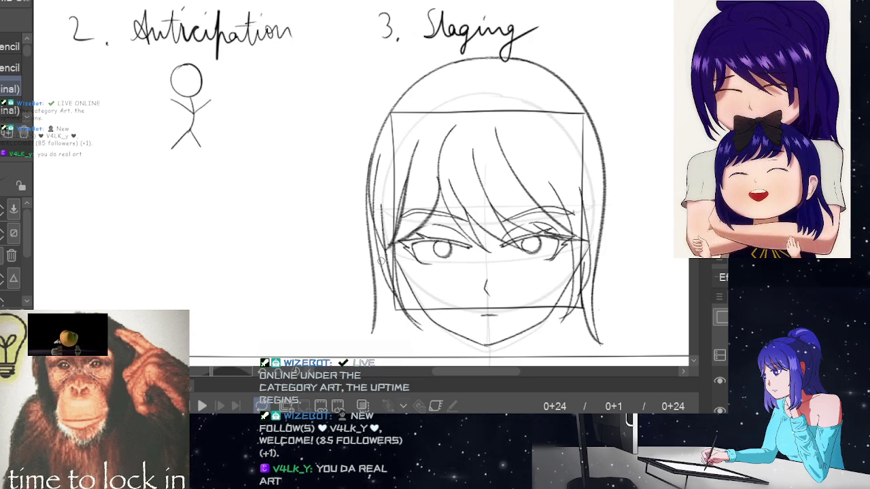
drag(381, 289, 368, 336)
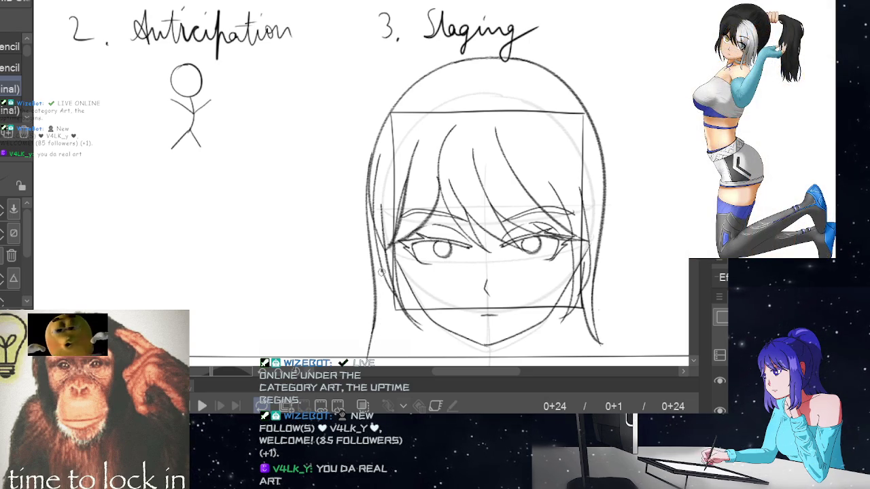
drag(380, 272, 368, 359)
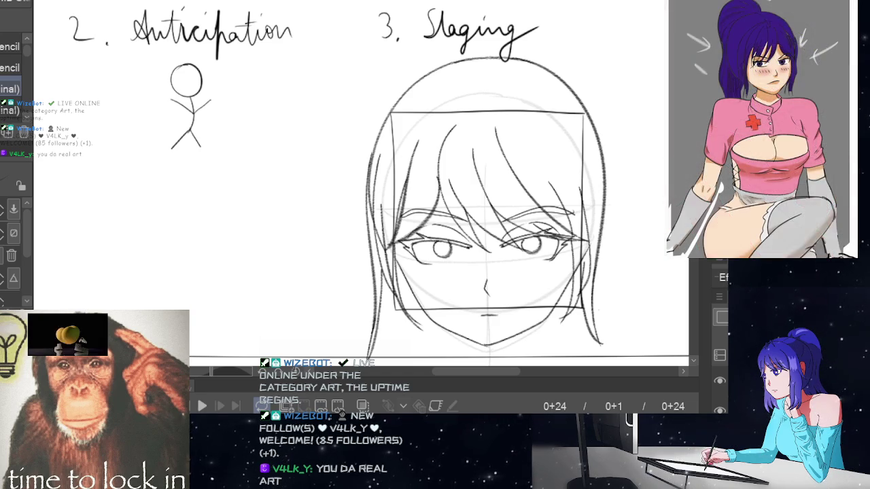
Step: Jump to frame 1 of the animation, showing the Anticipation and Staging figures
key(Home)
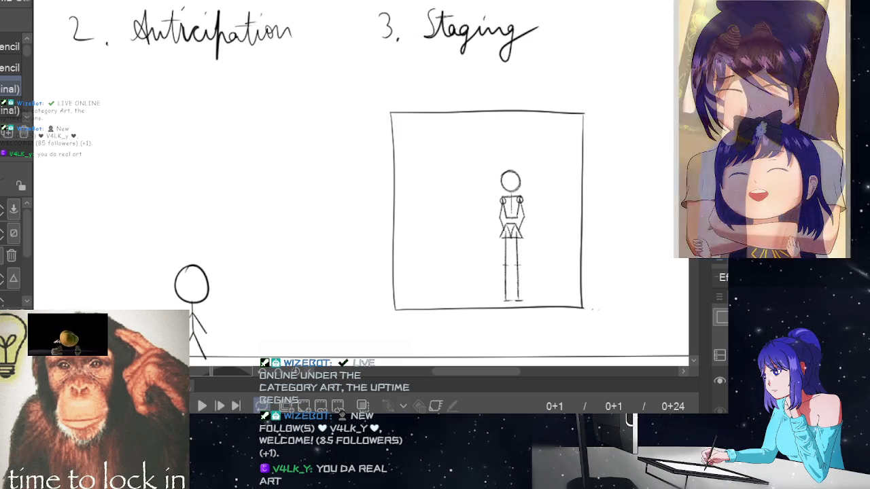
Step: Go to the last frame and start looping playback of the animation at 24 fps
key(Left)
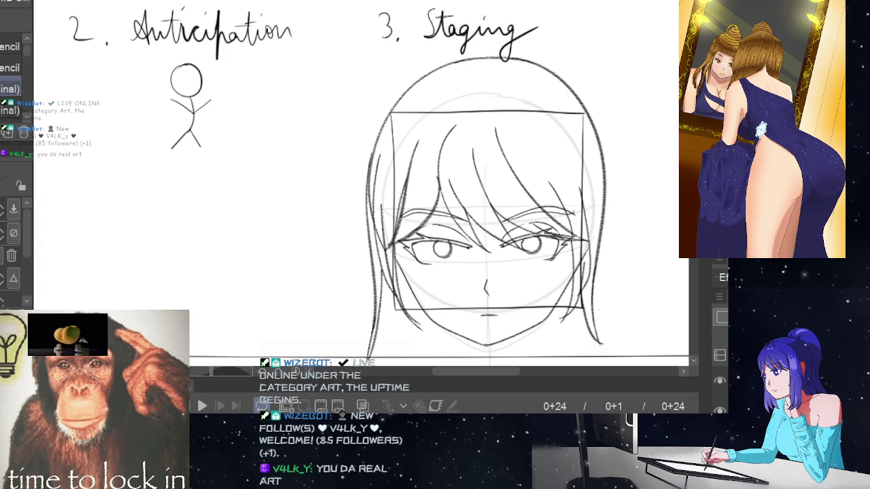
click(206, 394)
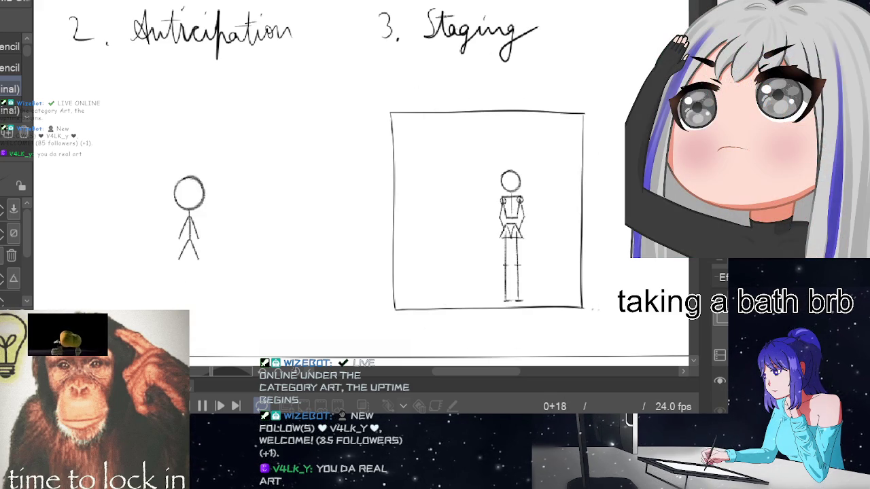
scroll(209, 259, down, 2)
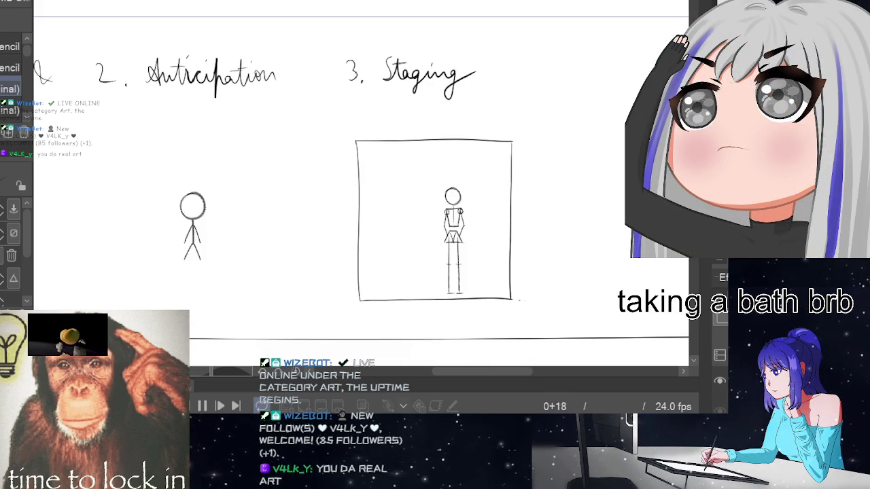
drag(513, 373, 493, 372)
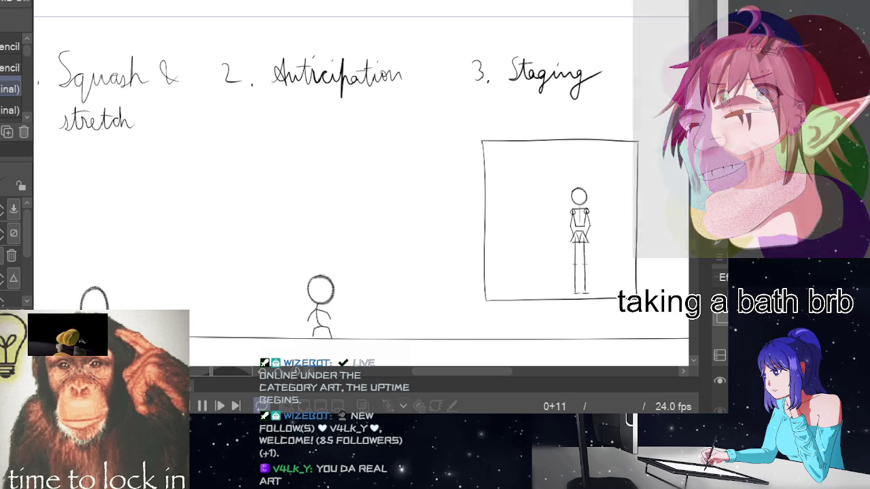
Step: Scroll and pan the canvas slightly so the whole Squash & stretch ball is visible
drag(456, 371, 442, 372)
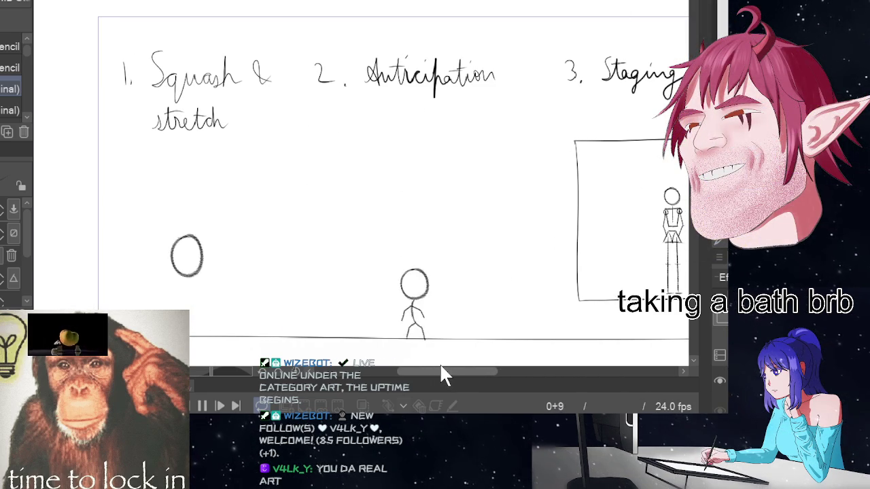
drag(568, 218, 571, 217)
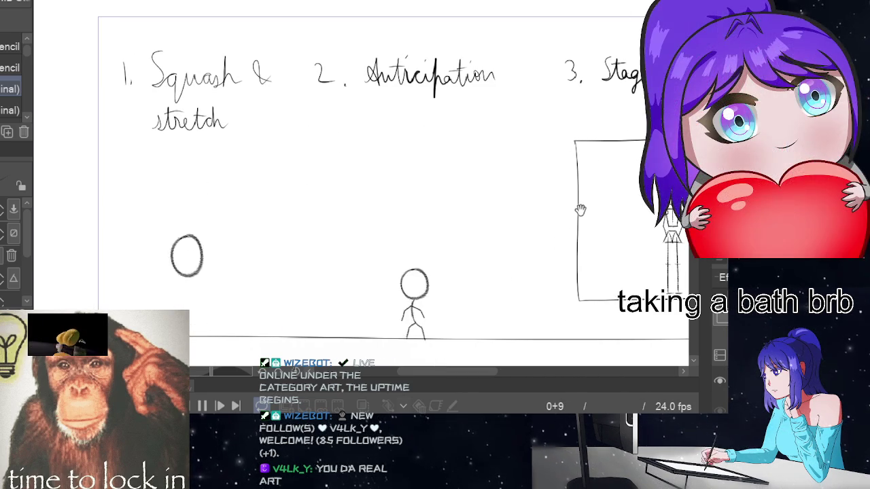